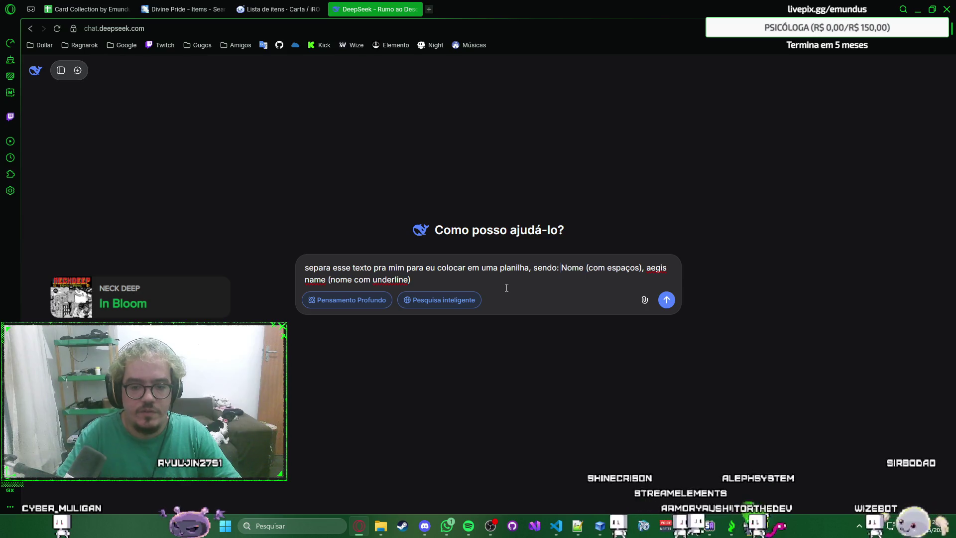
Step: Send the pasted card list asking for id, nome and aegis name columns, then collapse the reasoning block
{"action": "key", "text": "BackSpace"}
{"action": "type", "text": "id ("}
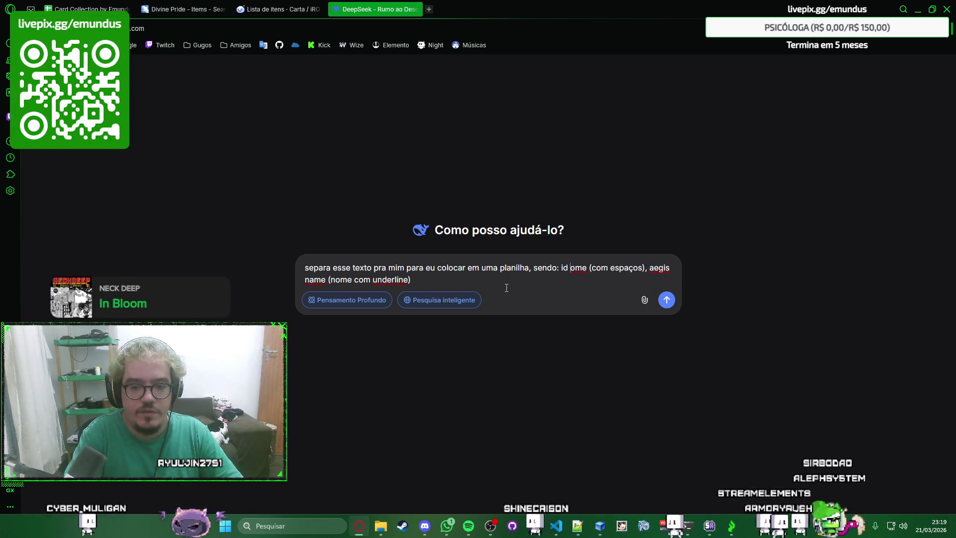
{"action": "type", "text": " n"}
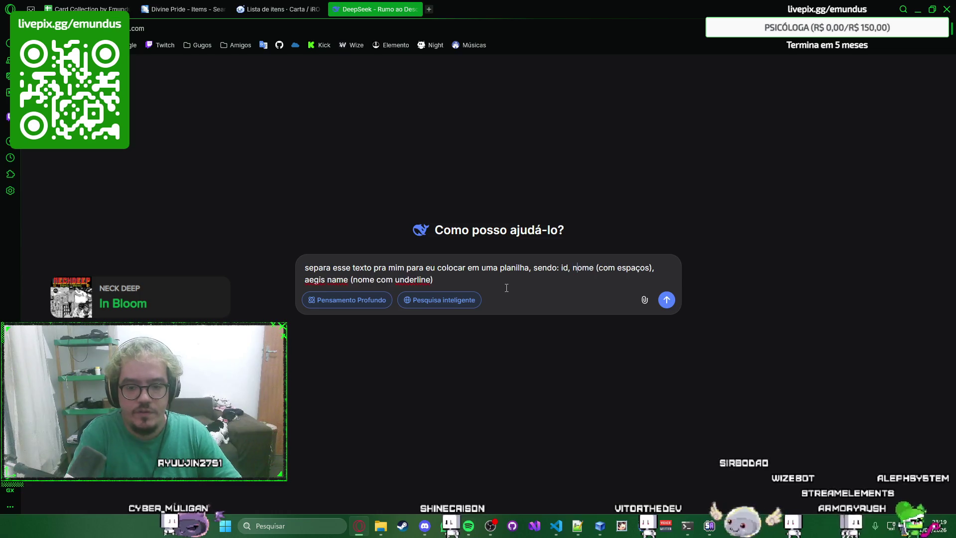
{"action": "key", "text": "Down"}
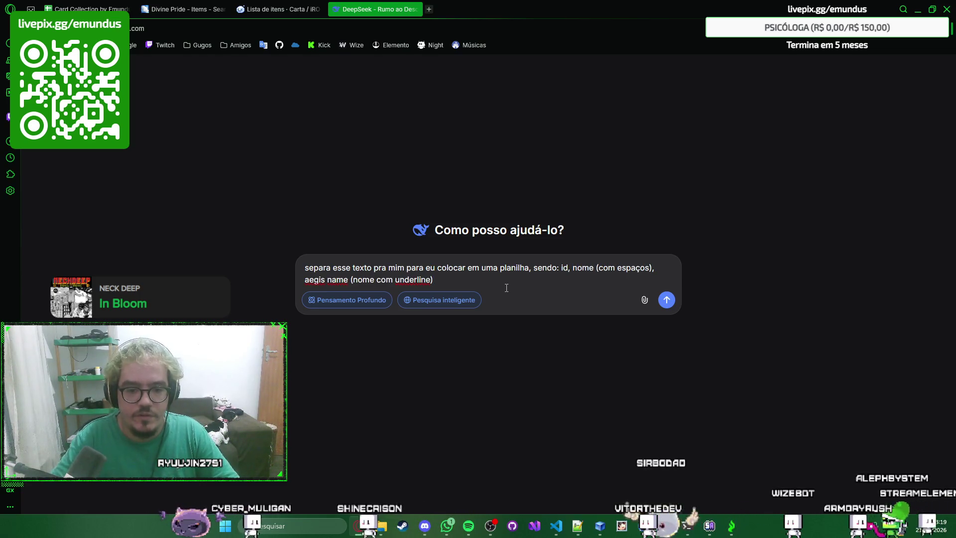
{"action": "key", "text": "ctrl+v"}
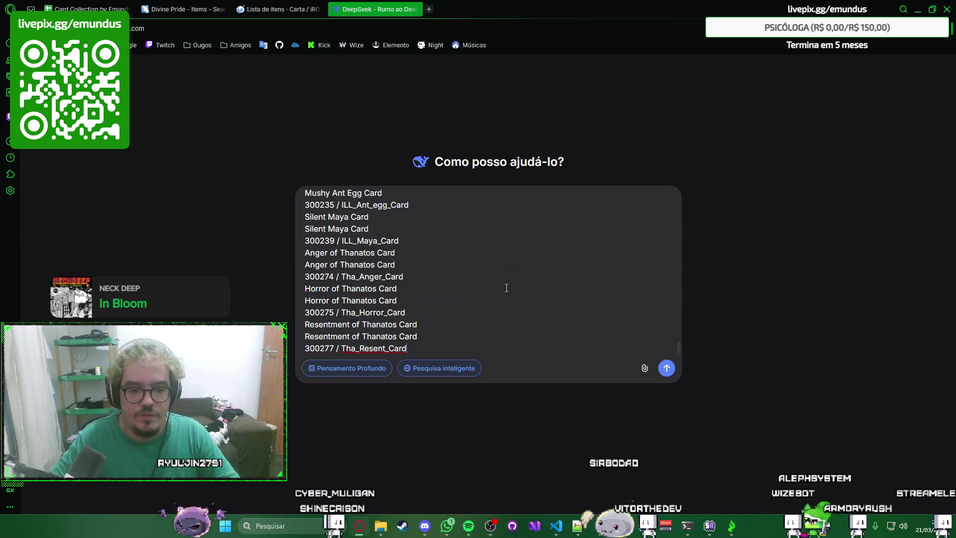
{"action": "key", "text": "Return"}
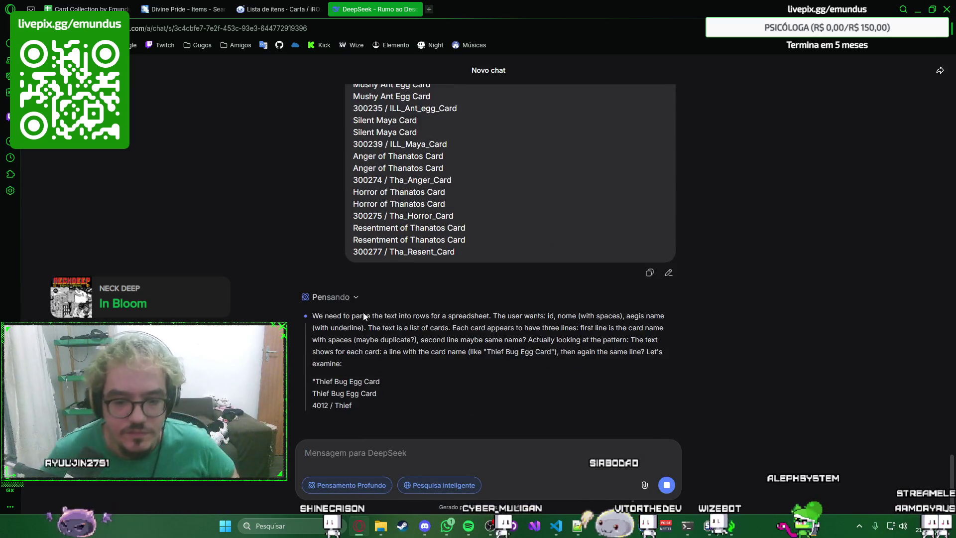
{"action": "left_click", "coordinate": [329, 336]}
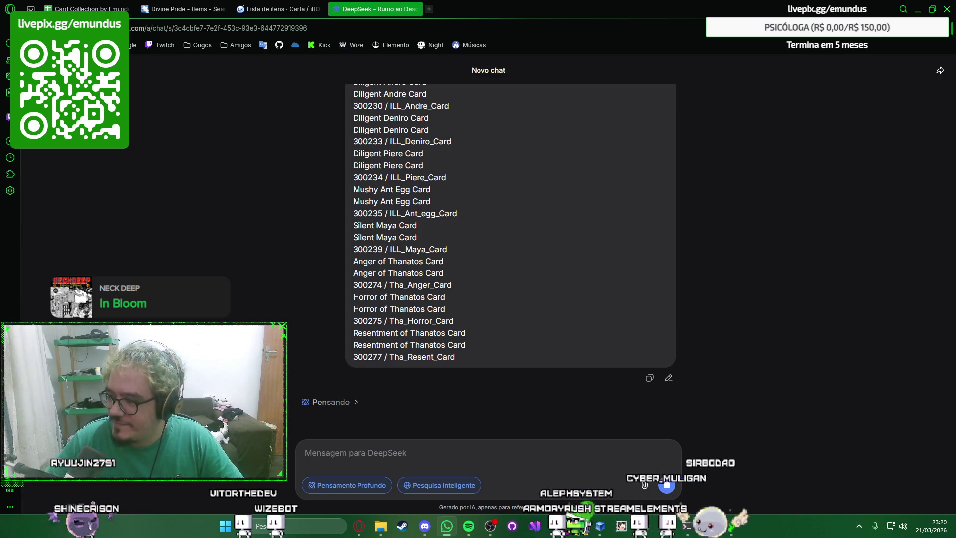
Step: Wait for DeepSeek's CSV answer, dismissing a stray context menu meanwhile
{"action": "right_click", "coordinate": [834, 293]}
{"action": "left_click", "coordinate": [830, 302]}
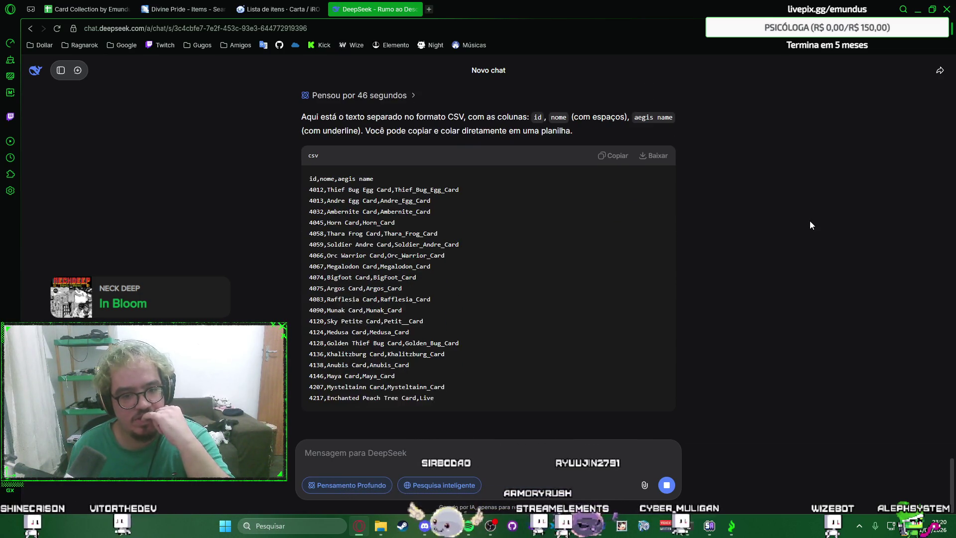
{"action": "scroll", "coordinate": [809, 220], "scroll_direction": "up", "scroll_amount": 1}
{"action": "scroll", "coordinate": [791, 207], "scroll_direction": "up", "scroll_amount": 2}
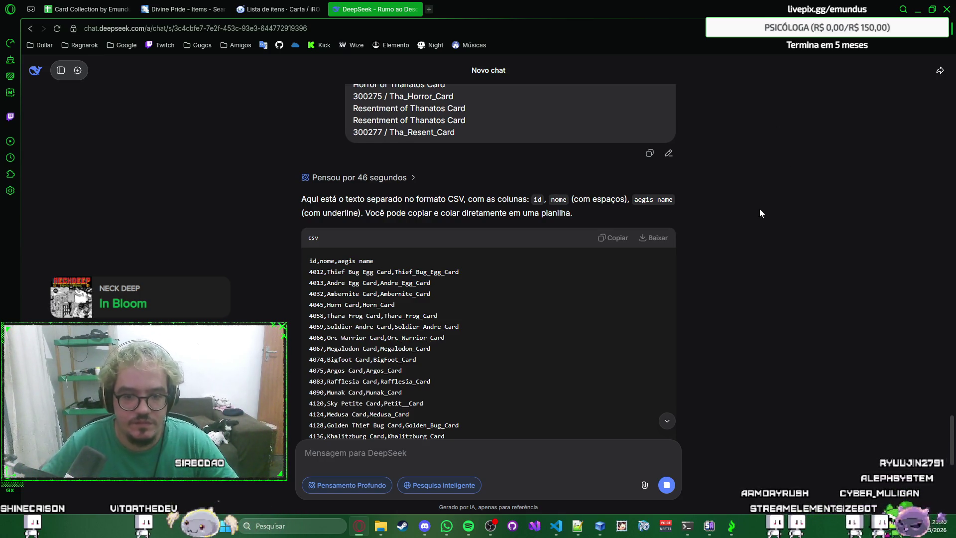
{"action": "scroll", "coordinate": [786, 212], "scroll_direction": "down", "scroll_amount": 1}
{"action": "scroll", "coordinate": [765, 202], "scroll_direction": "down", "scroll_amount": 5}
{"action": "scroll", "coordinate": [764, 205], "scroll_direction": "down", "scroll_amount": 2}
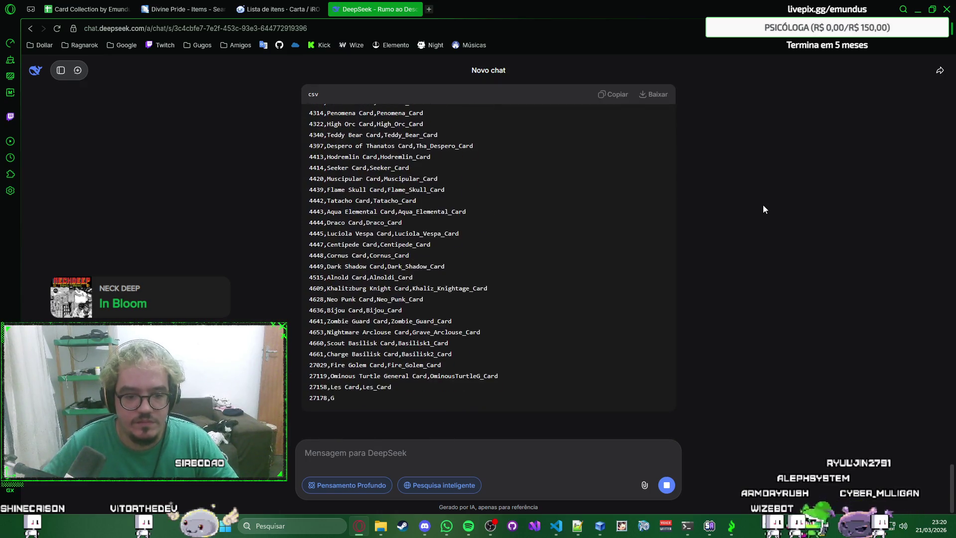
Step: Copy the finished CSV card table and switch to the RagnaPlace card list page
{"action": "right_click", "coordinate": [775, 214]}
{"action": "left_click", "coordinate": [779, 173]}
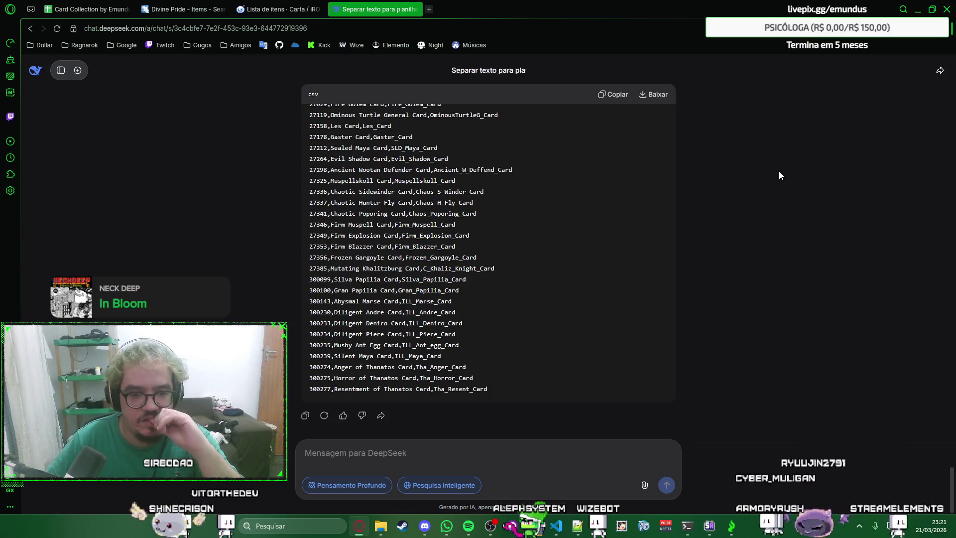
{"action": "left_click", "coordinate": [611, 94]}
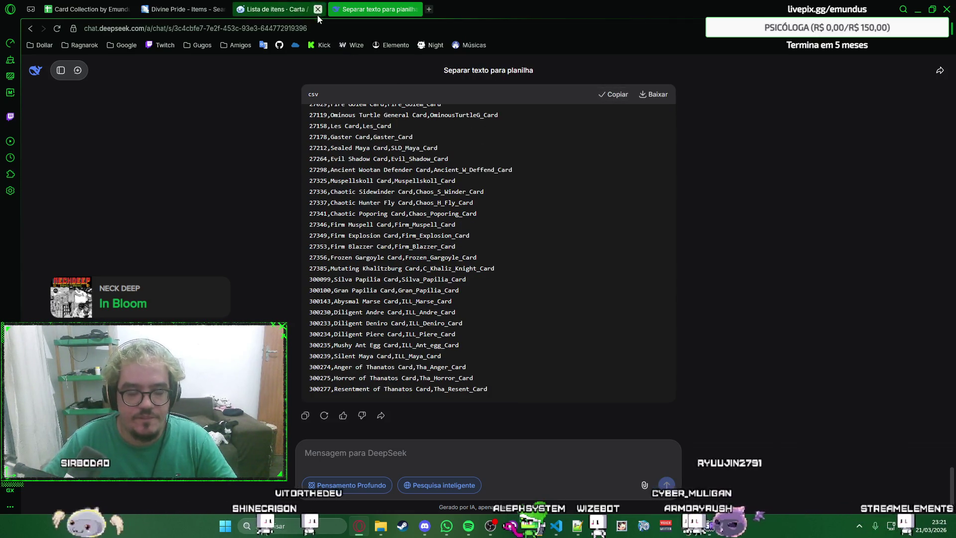
{"action": "left_click", "coordinate": [264, 6]}
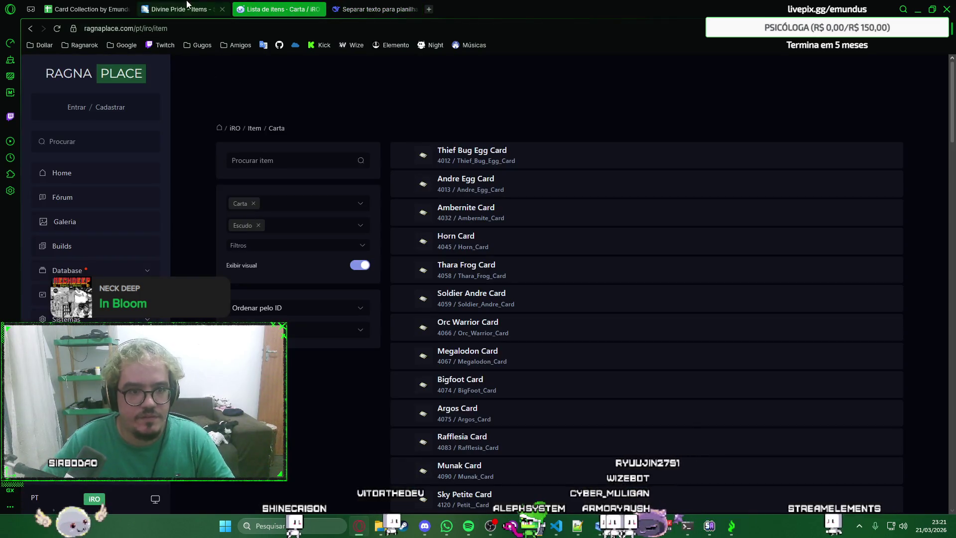
Step: Paste the CSV card rows into the Cartas sheet at A1, undoing the stray paste attempts
{"action": "left_click", "coordinate": [183, 9]}
{"action": "left_click", "coordinate": [377, 9]}
{"action": "left_click", "coordinate": [112, 9]}
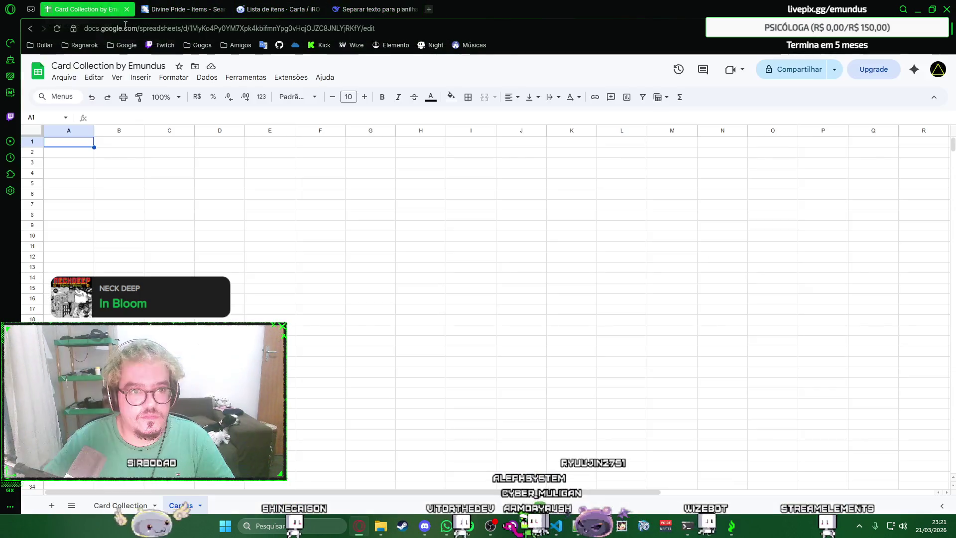
{"action": "key", "text": "ctrl+v"}
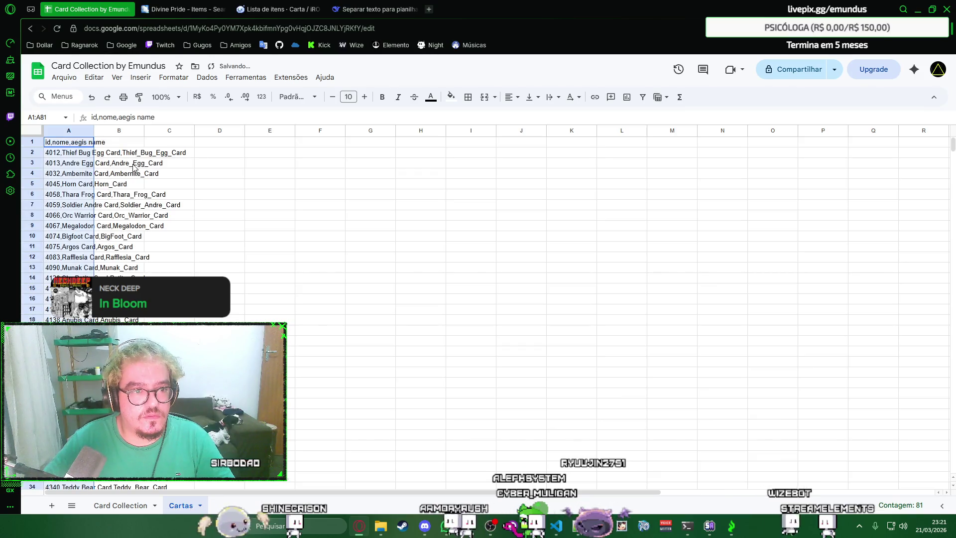
{"action": "left_click", "coordinate": [66, 155]}
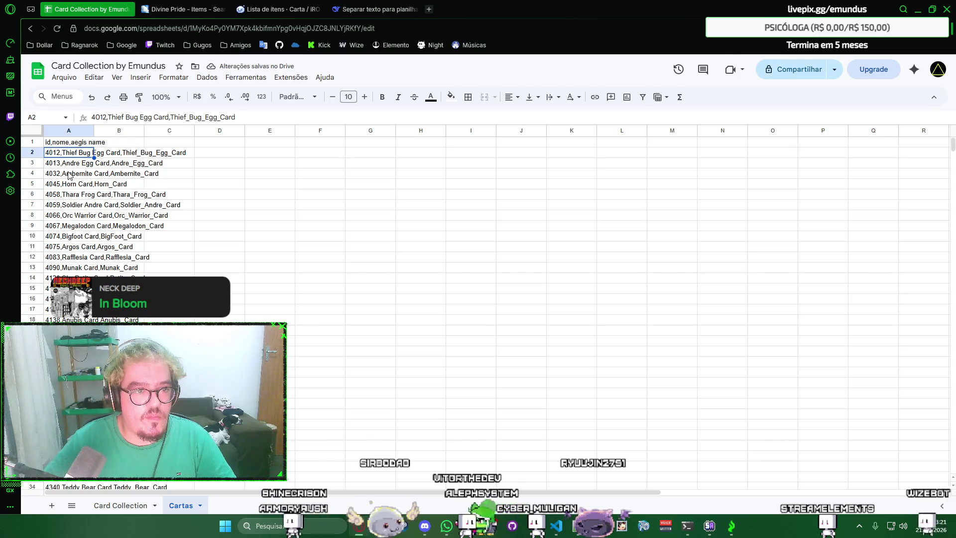
{"action": "key", "text": "ctrl+z"}
{"action": "right_click", "coordinate": [57, 142]}
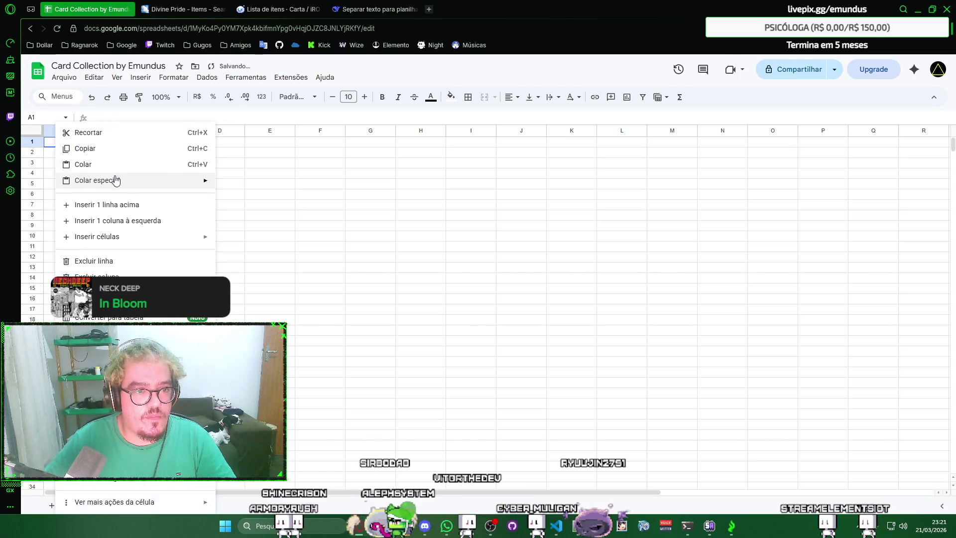
{"action": "left_click", "coordinate": [254, 187]}
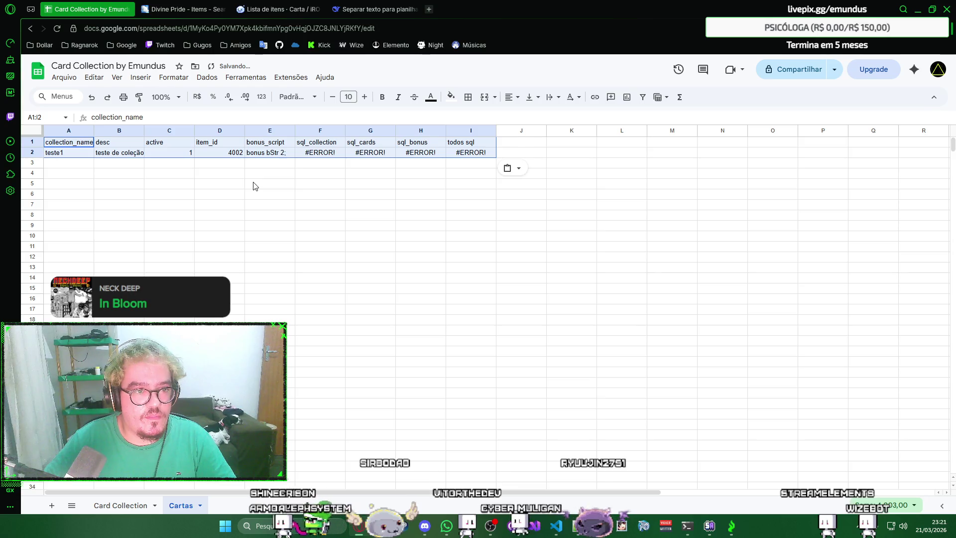
{"action": "key", "text": "ctrl+z"}
{"action": "key", "text": "ctrl+z"}
{"action": "scroll", "coordinate": [200, 228], "scroll_direction": "down", "scroll_amount": 10}
{"action": "scroll", "coordinate": [197, 235], "scroll_direction": "up", "scroll_amount": 9}
{"action": "scroll", "coordinate": [196, 235], "scroll_direction": "up", "scroll_amount": 2}
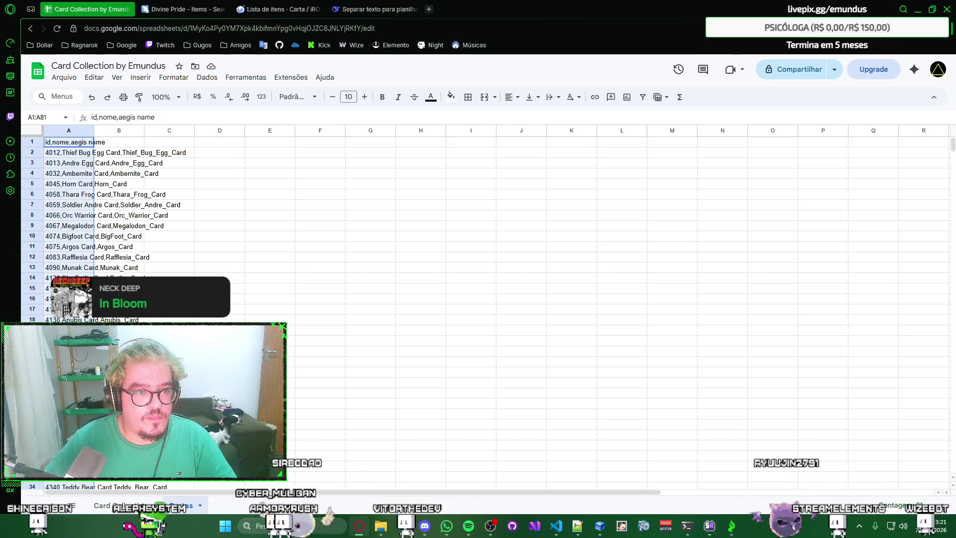
Step: Restore the pasted list and split its comma-separated text into id, nome and aegis name columns
{"action": "key", "text": "Delete"}
{"action": "key", "text": "ctrl+z"}
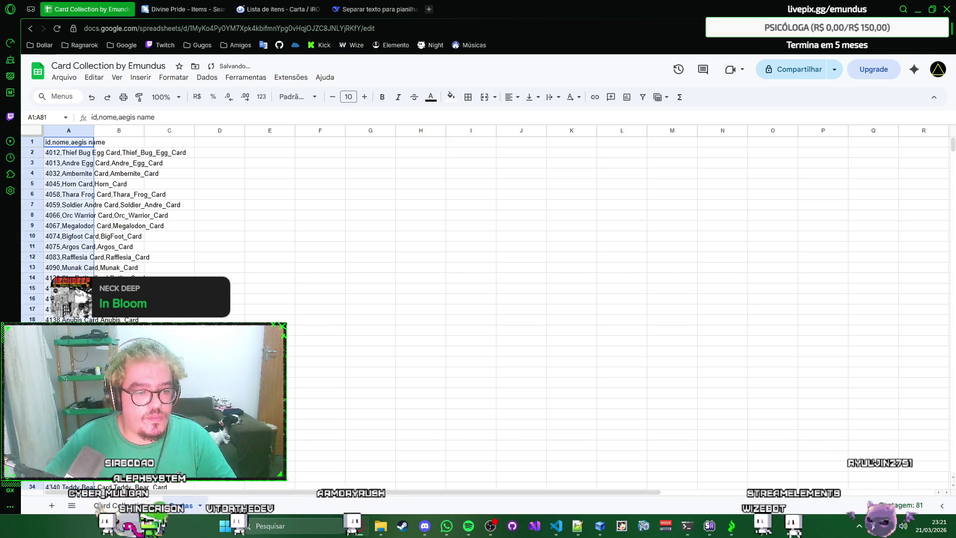
{"action": "key", "text": "alt+d"}
{"action": "key", "text": "e"}
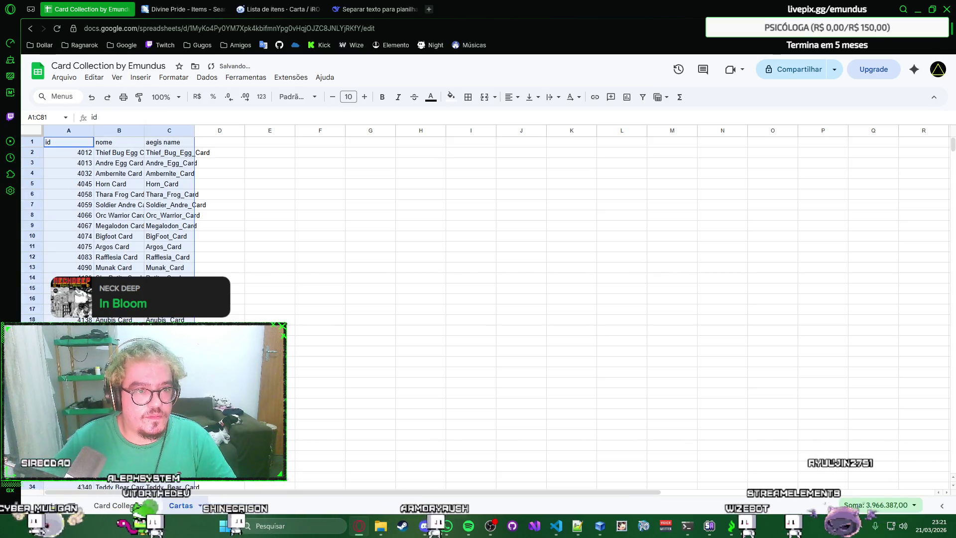
{"action": "scroll", "coordinate": [261, 237], "scroll_direction": "down", "scroll_amount": 5}
{"action": "scroll", "coordinate": [261, 237], "scroll_direction": "down", "scroll_amount": 2}
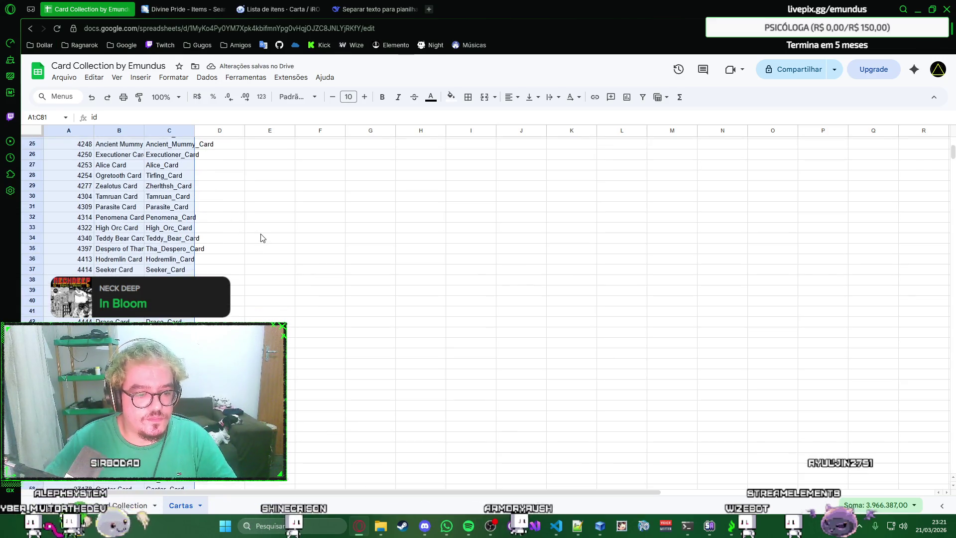
{"action": "scroll", "coordinate": [261, 237], "scroll_direction": "down", "scroll_amount": 8}
{"action": "scroll", "coordinate": [261, 238], "scroll_direction": "down", "scroll_amount": 6}
{"action": "scroll", "coordinate": [261, 238], "scroll_direction": "up", "scroll_amount": 6}
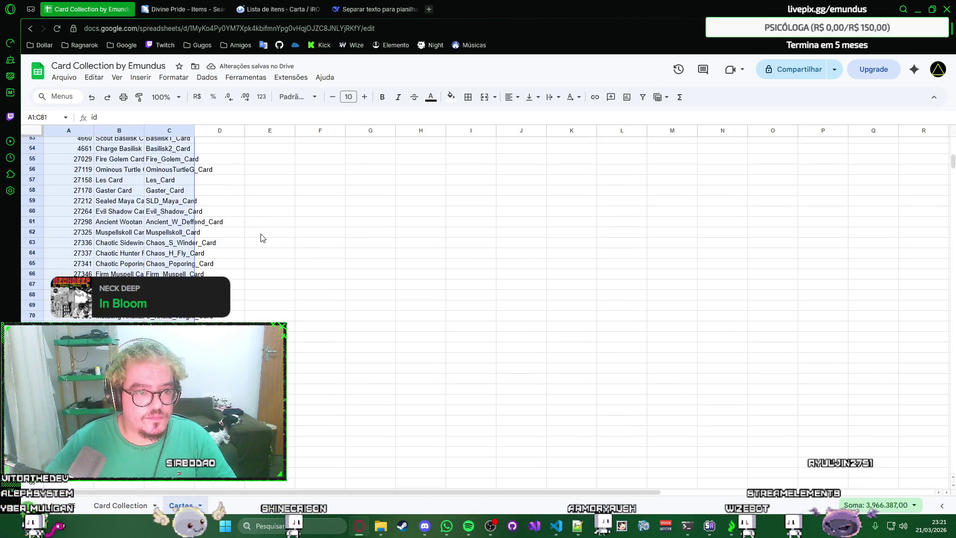
{"action": "scroll", "coordinate": [261, 237], "scroll_direction": "up", "scroll_amount": 4}
{"action": "scroll", "coordinate": [261, 238], "scroll_direction": "up", "scroll_amount": 6}
{"action": "scroll", "coordinate": [260, 238], "scroll_direction": "up", "scroll_amount": 6}
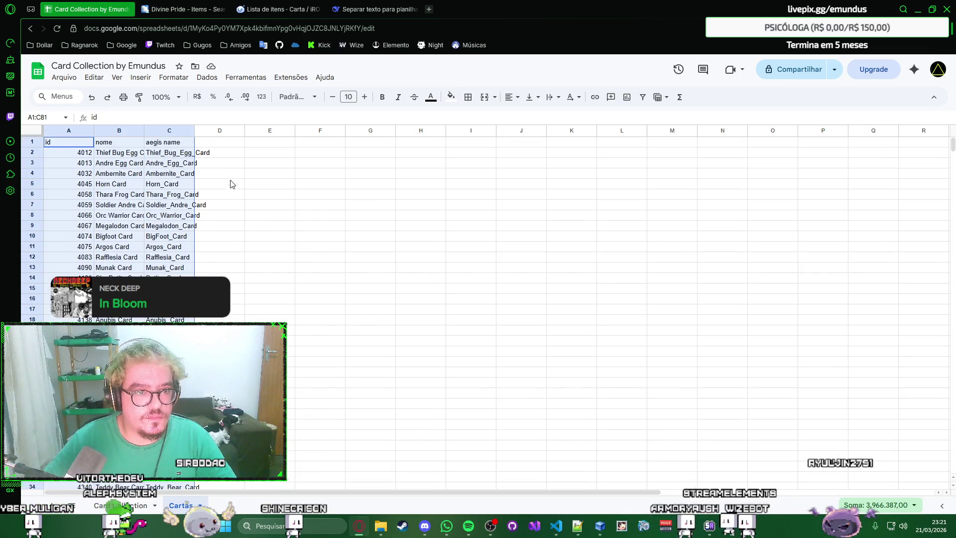
Step: Select cell D1 for a new 'encaixe' header beside aegis name
{"action": "left_click", "coordinate": [224, 143]}
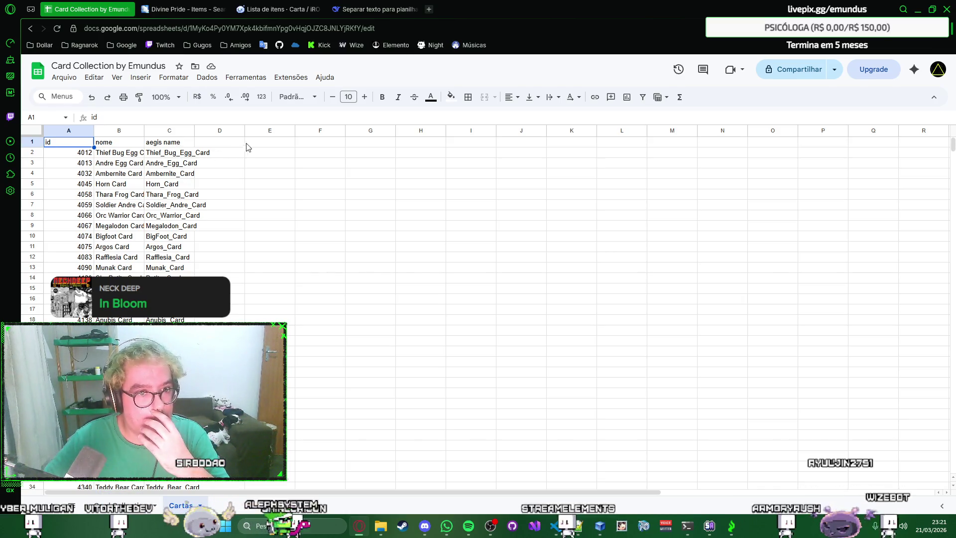
{"action": "left_click", "coordinate": [230, 144]}
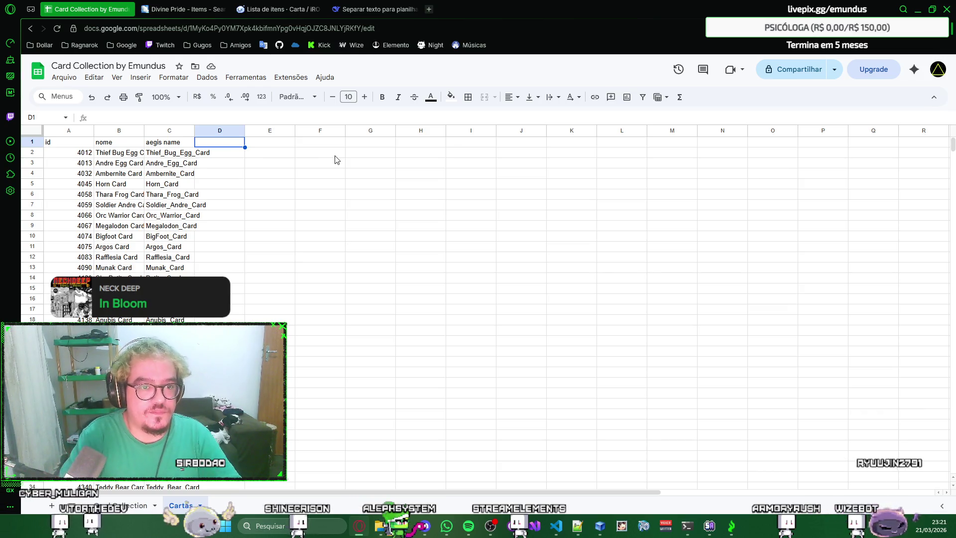
{"action": "type", "text": "encaixe"}
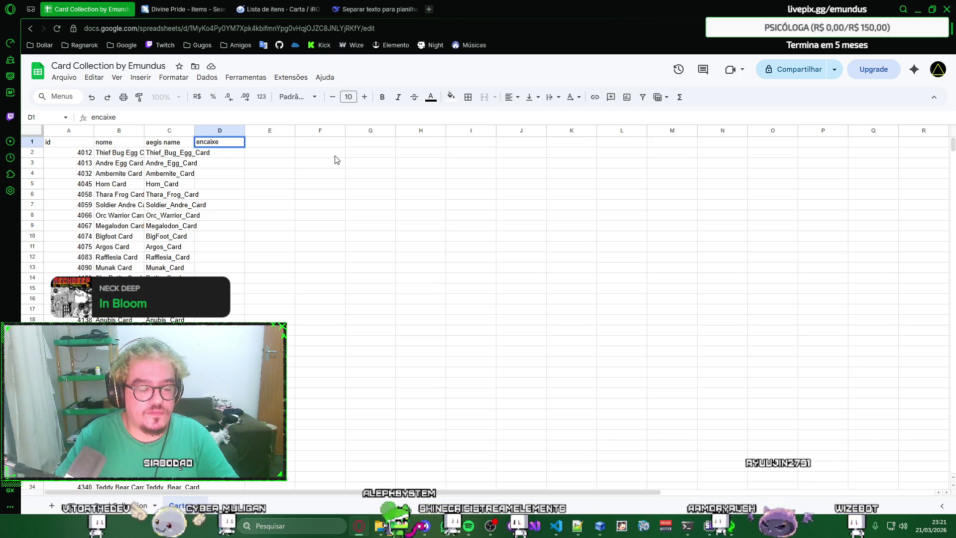
Step: Commit the encaixe header and check RagnaPlace's item category filter names
{"action": "key", "text": "Return"}
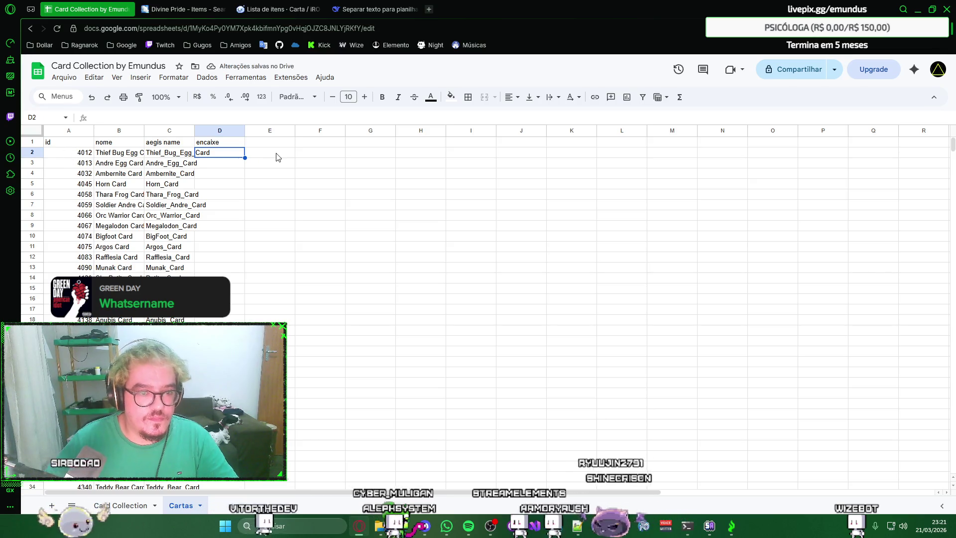
{"action": "left_click", "coordinate": [257, 5]}
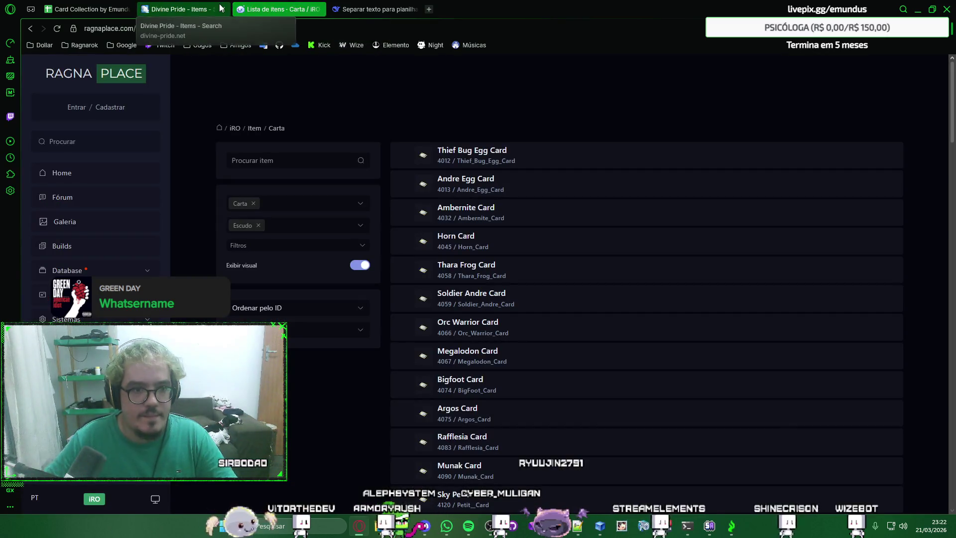
{"action": "left_click", "coordinate": [222, 10]}
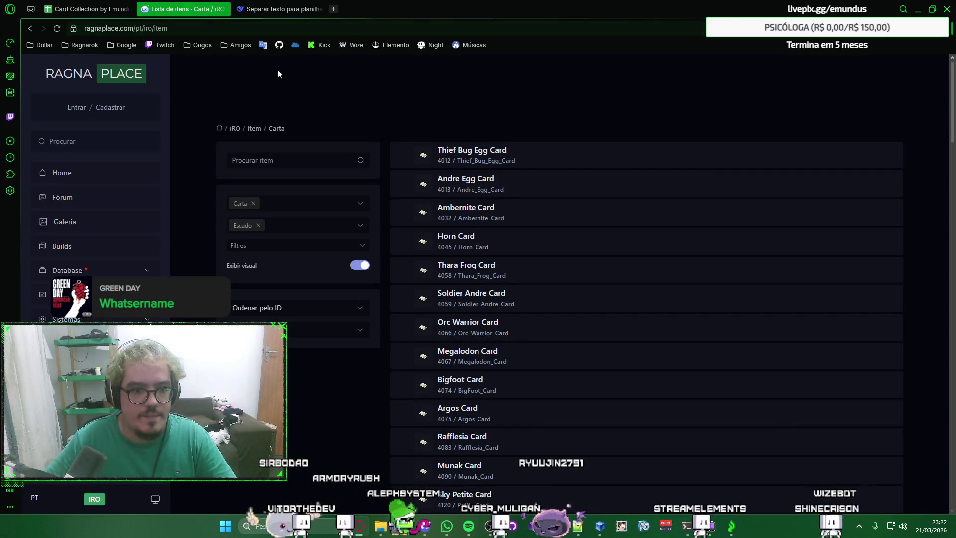
{"action": "left_click", "coordinate": [366, 225]}
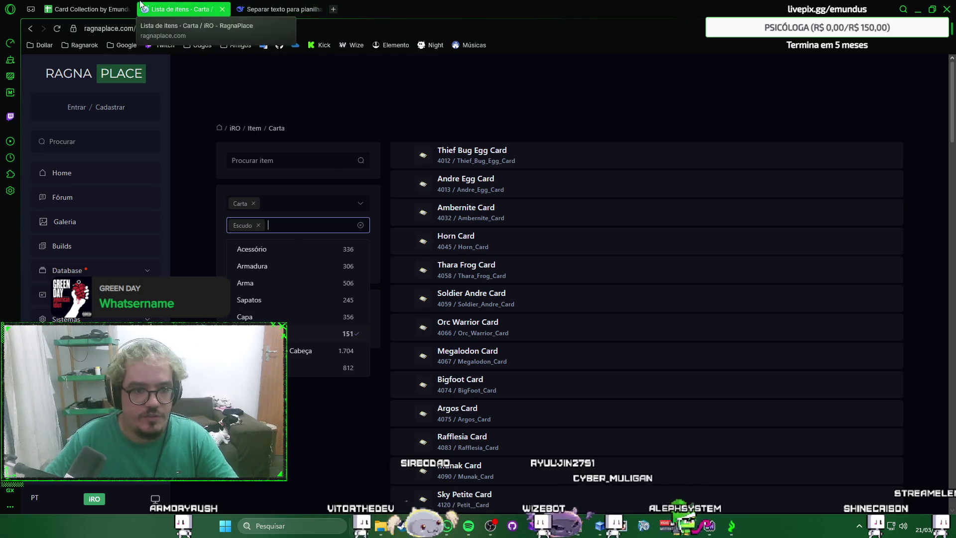
Step: Start a Dropdown validation rule on cell D2 from its context menu
{"action": "left_click", "coordinate": [86, 10]}
{"action": "right_click", "coordinate": [221, 154]}
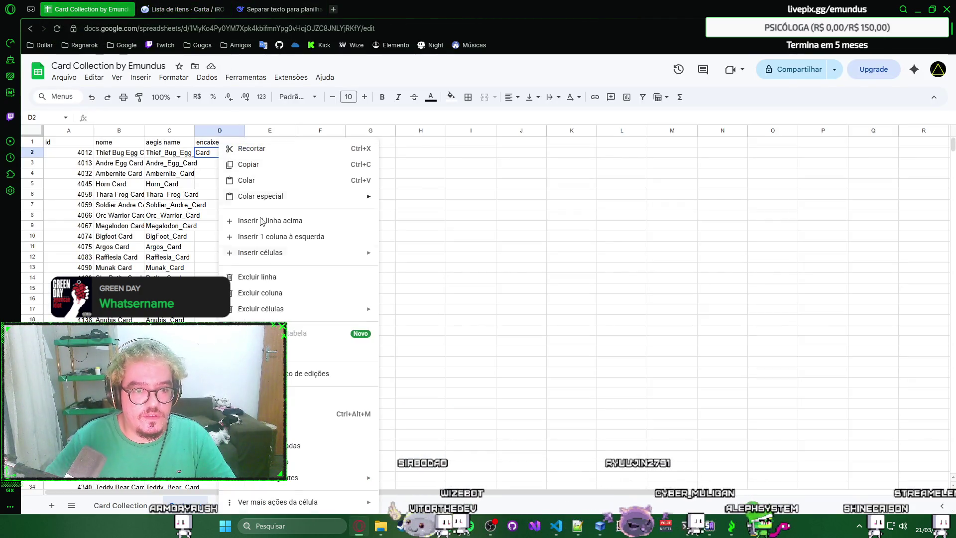
{"action": "left_click", "coordinate": [296, 460]}
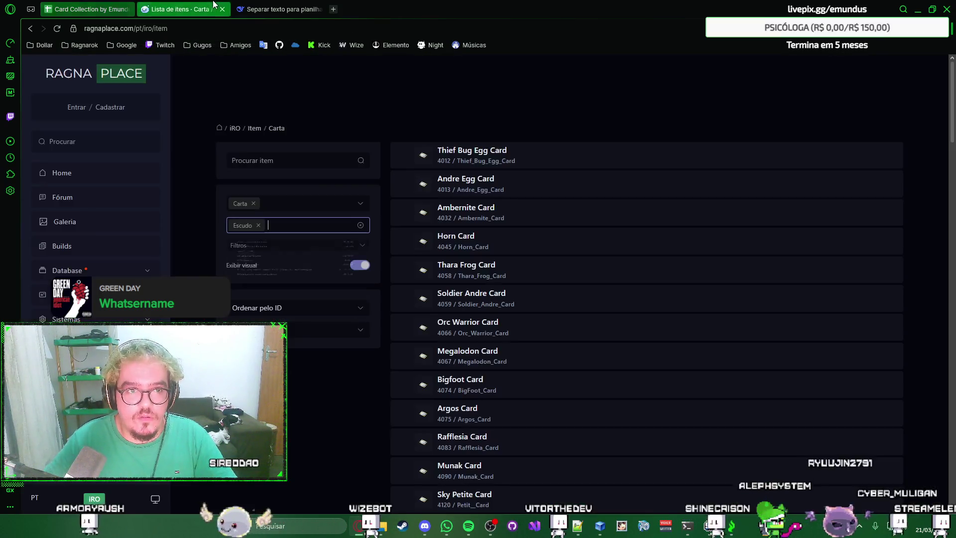
Step: Add the Arma and Sapatos options to the dropdown, cross-checking RagnaPlace's card subcategories
{"action": "left_click", "coordinate": [183, 9]}
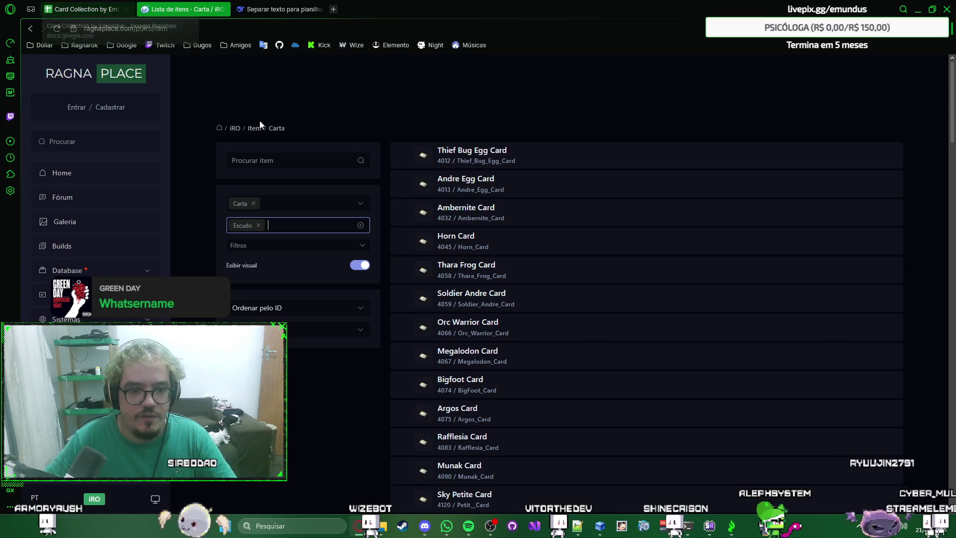
{"action": "left_click", "coordinate": [363, 227]}
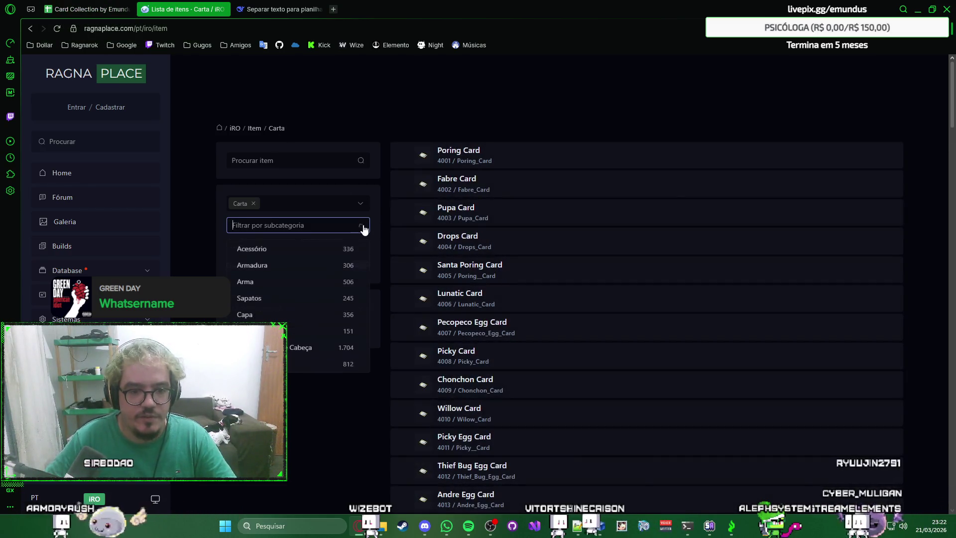
{"action": "left_click", "coordinate": [311, 331]}
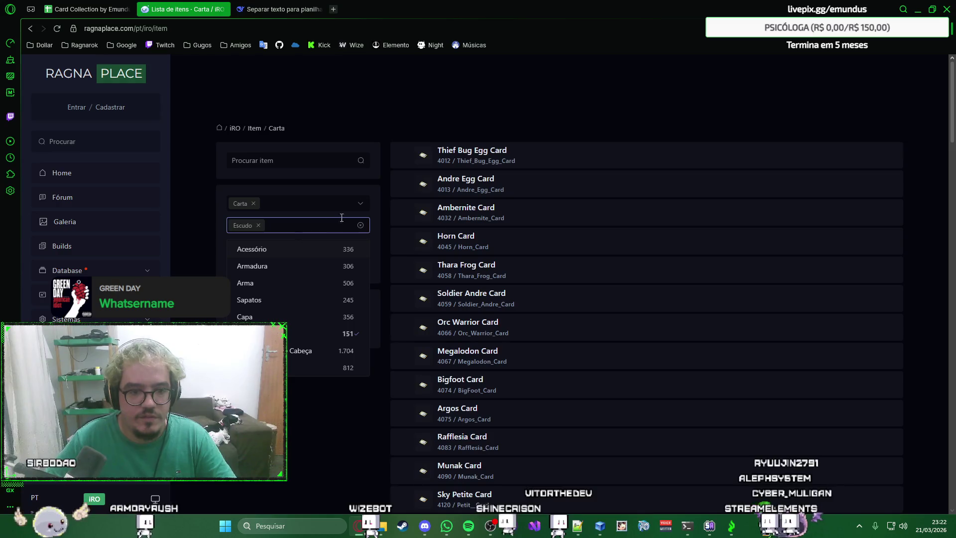
{"action": "left_click", "coordinate": [86, 9]}
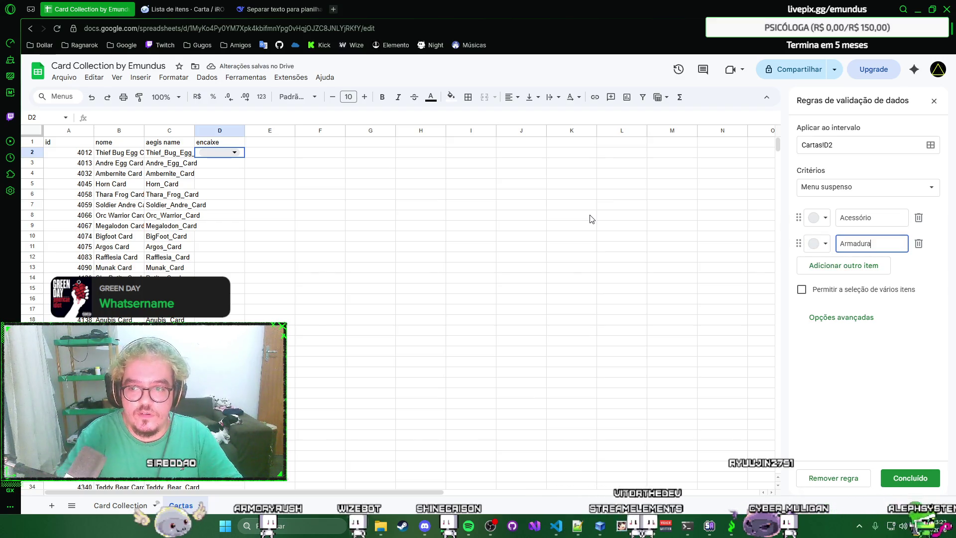
{"action": "left_click", "coordinate": [868, 271]}
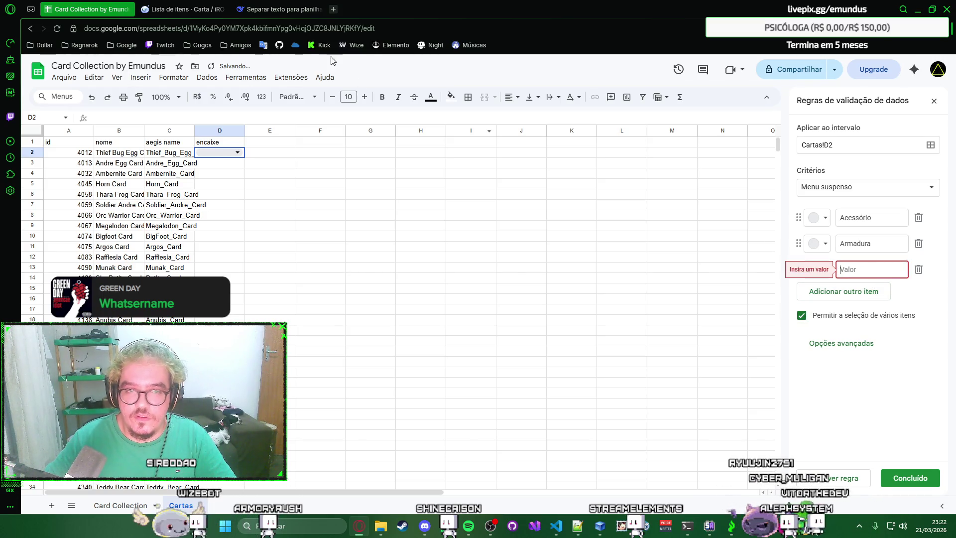
{"action": "left_click", "coordinate": [176, 9]}
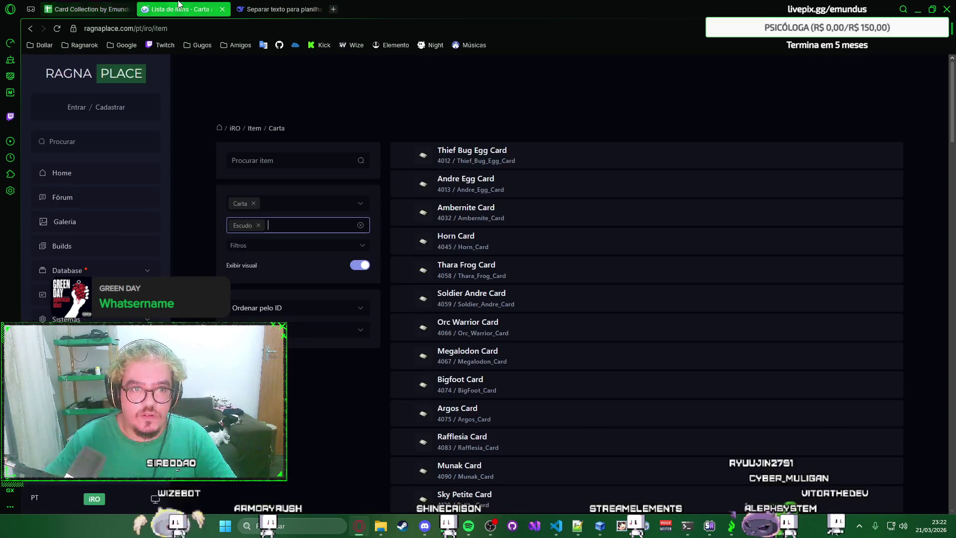
{"action": "left_click", "coordinate": [358, 231]}
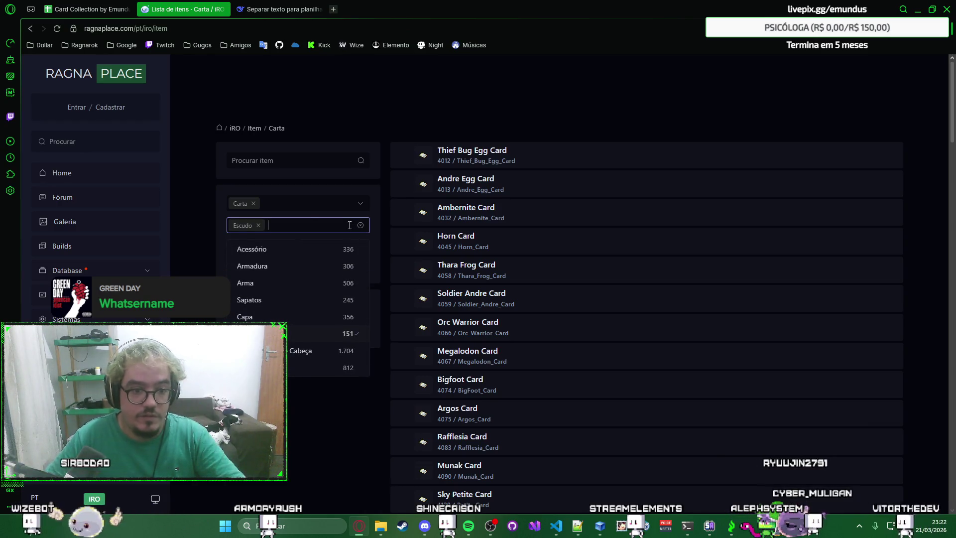
{"action": "left_click", "coordinate": [83, 9]}
{"action": "type", "text": "Arma"}
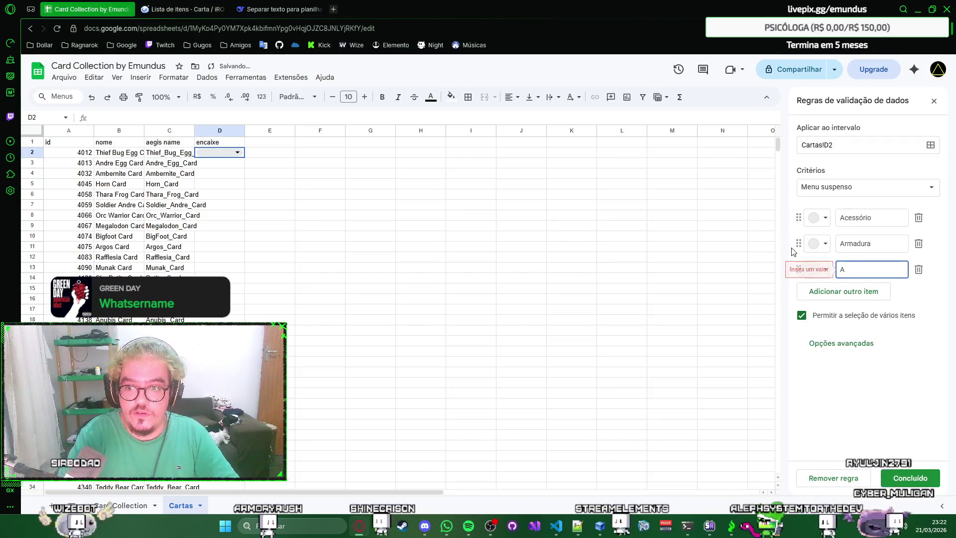
{"action": "left_click", "coordinate": [870, 291]}
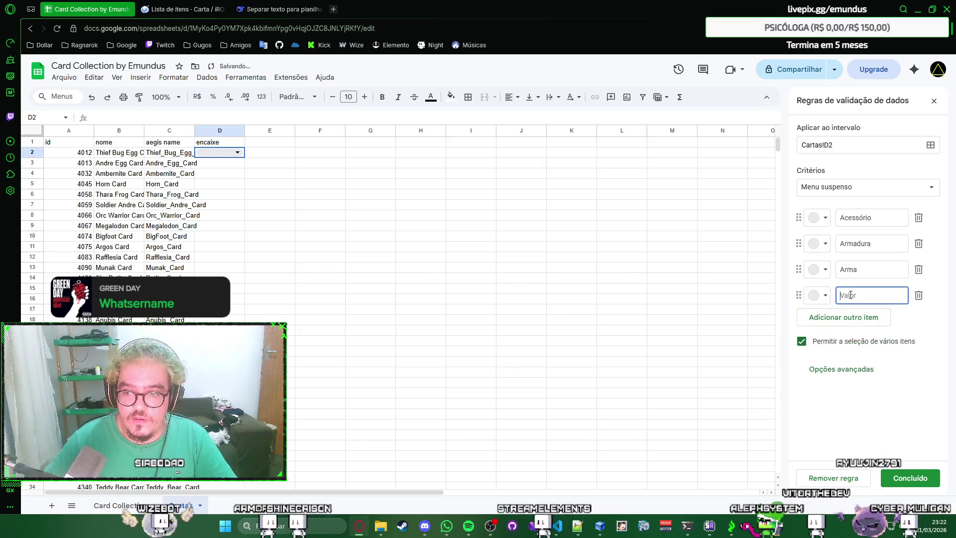
{"action": "type", "text": "Escudo"}
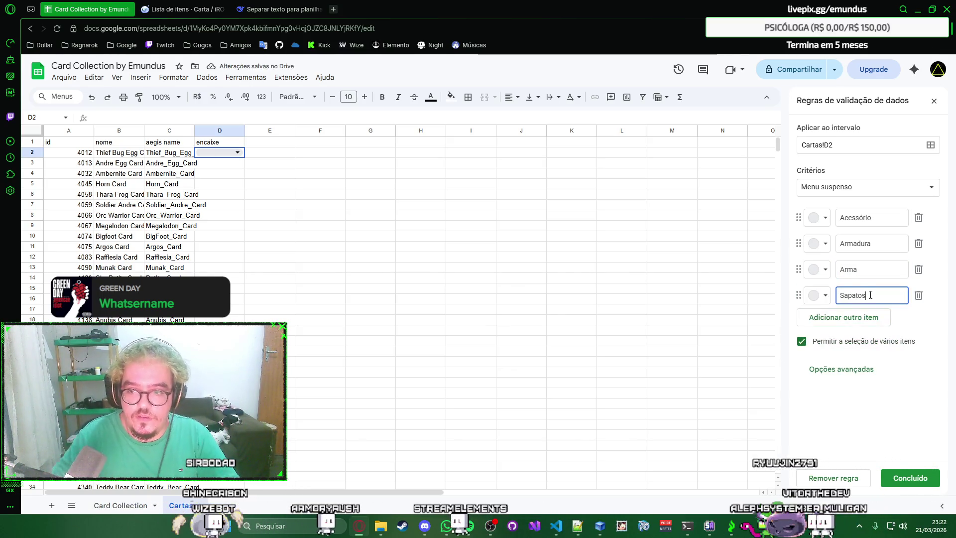
Step: Add the Capa, Escudo and Equip. Cabeça options, checking RagnaPlace and fixing a typo
{"action": "key", "text": "ctrl+Tab"}
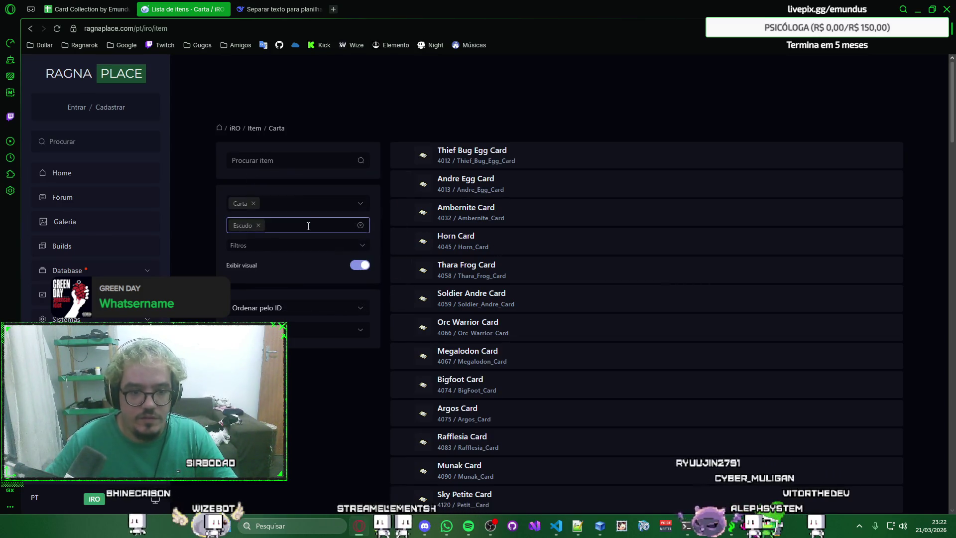
{"action": "left_click", "coordinate": [308, 226]}
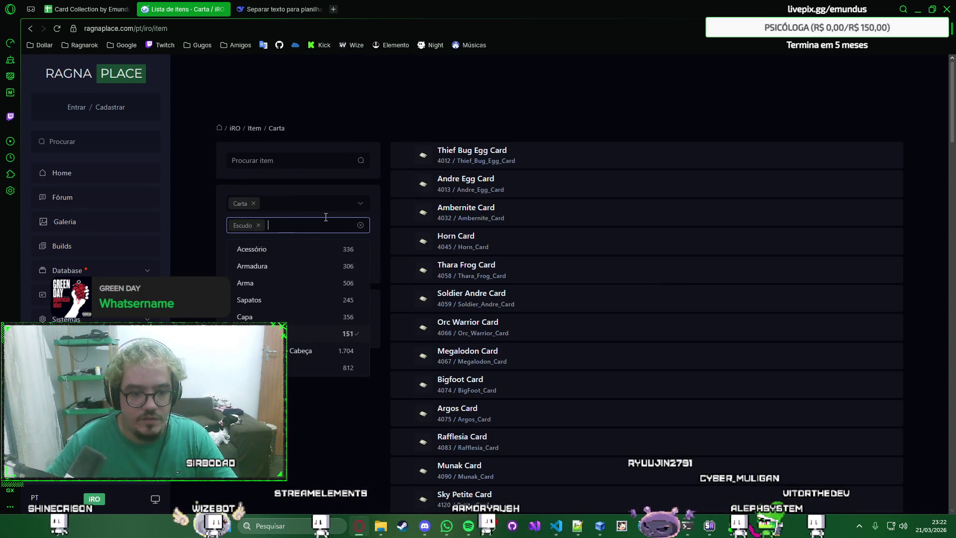
{"action": "key", "text": "ctrl+shift+Tab"}
{"action": "left_click", "coordinate": [876, 315]}
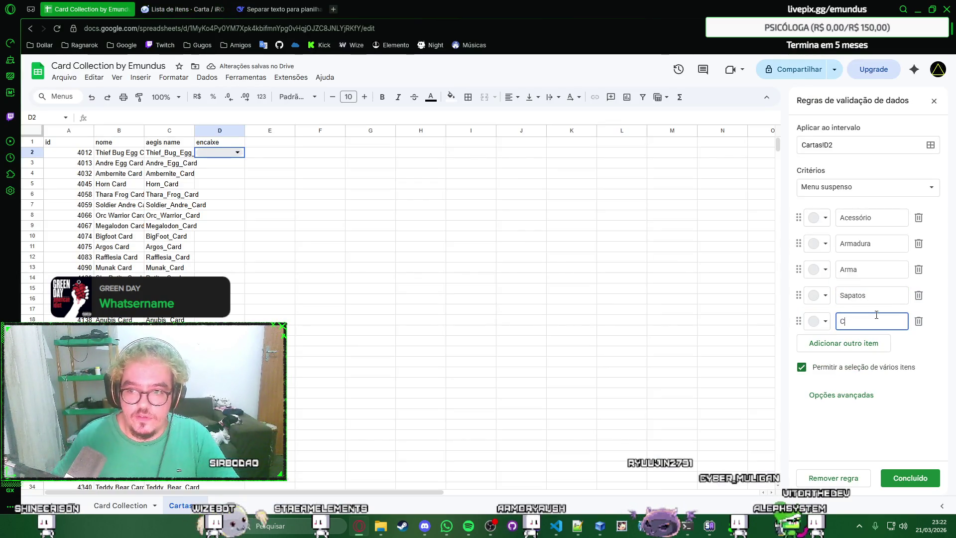
{"action": "left_click", "coordinate": [864, 345]}
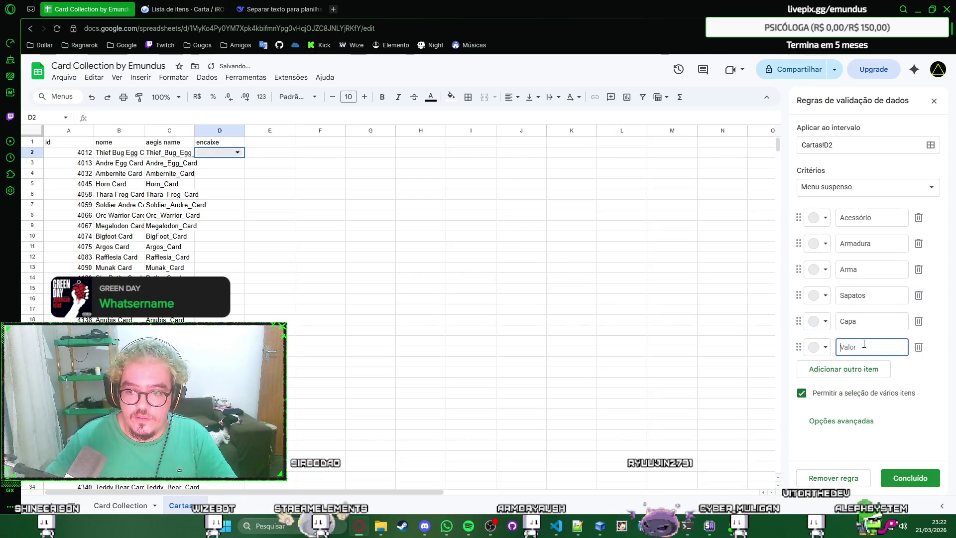
{"action": "type", "text": "Escudo"}
{"action": "key", "text": "ctrl+Tab"}
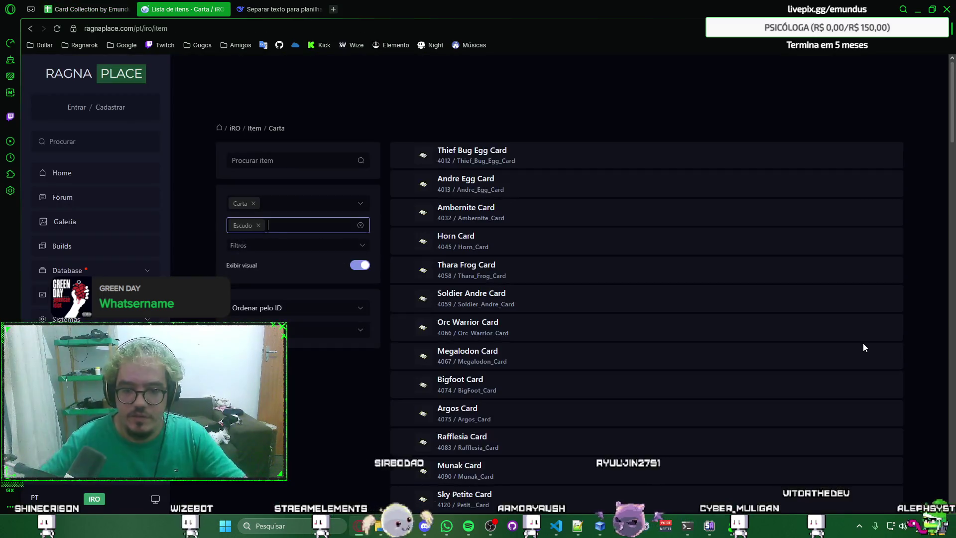
{"action": "left_click", "coordinate": [331, 222]}
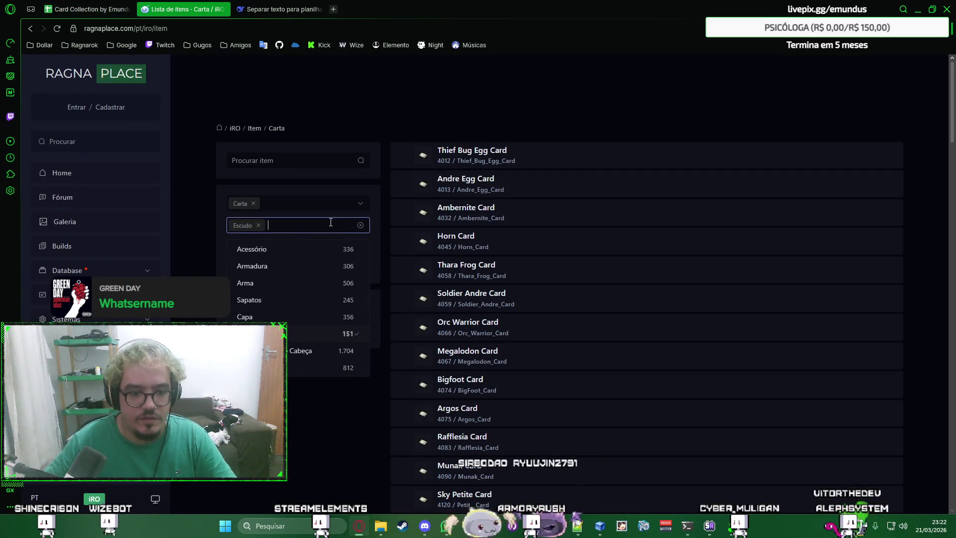
{"action": "key", "text": "ctrl+shift+Tab"}
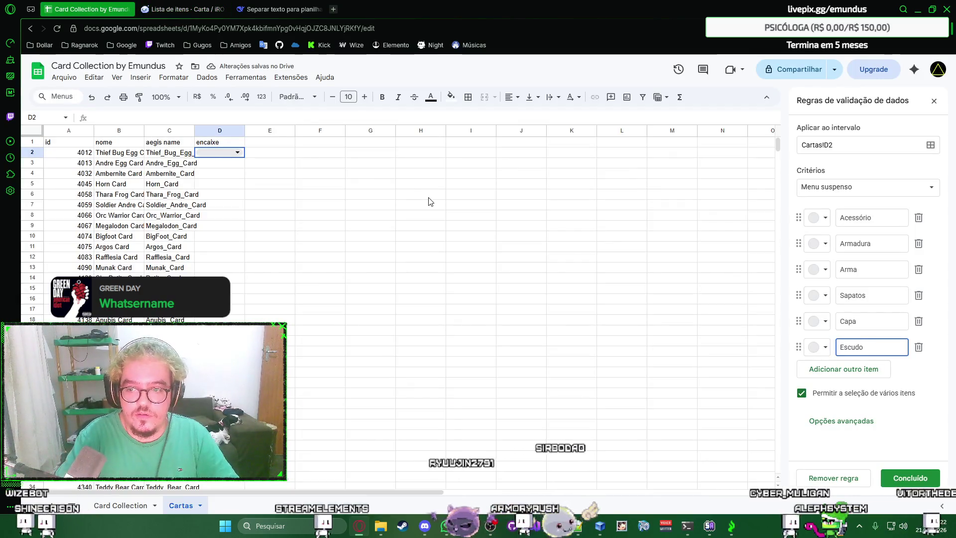
{"action": "left_click", "coordinate": [843, 368]}
{"action": "type", "text": "C"}
{"action": "key", "text": "BackSpace"}
{"action": "type", "text": "Eqi"}
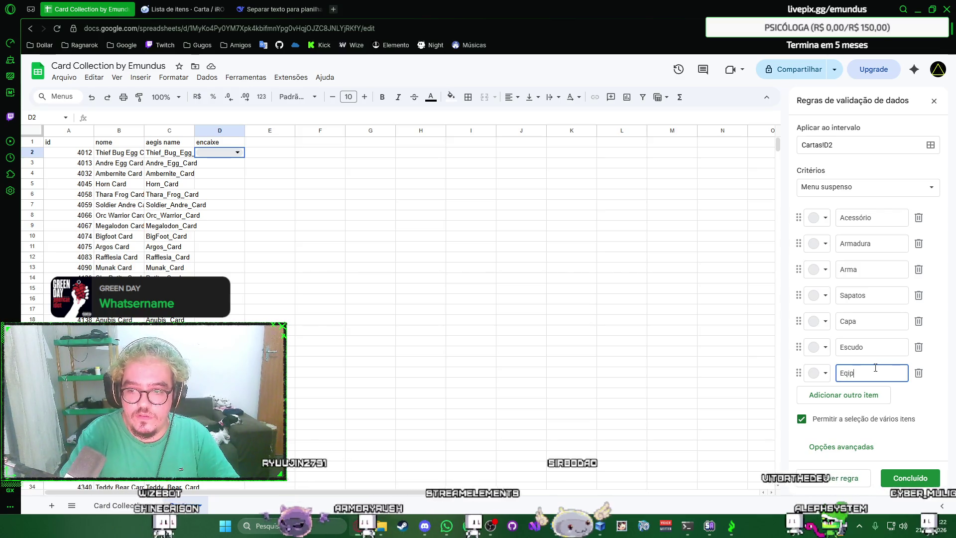
{"action": "key", "text": "BackSpace"}
{"action": "type", "text": "uip. Cabeça"}
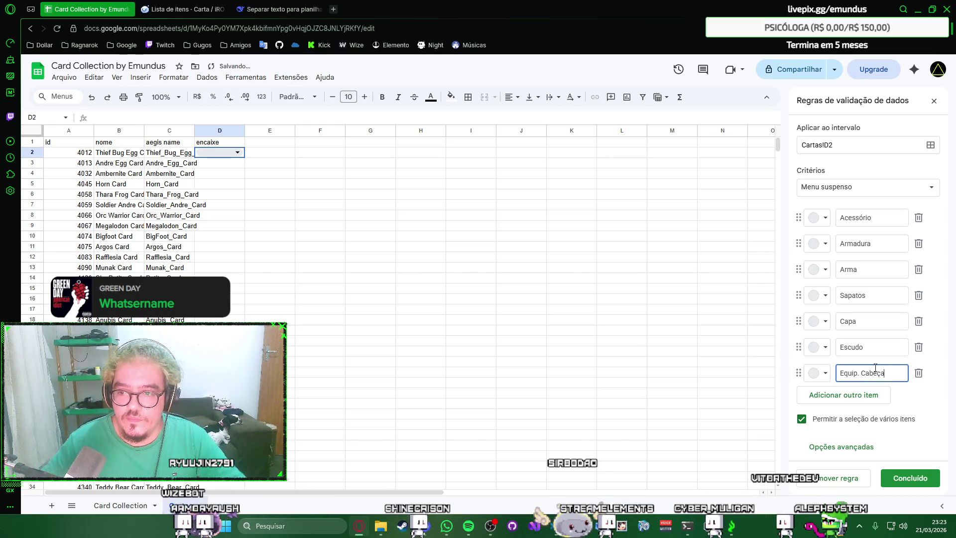
Step: Verify the seven options against RagnaPlace's subcategory list one last time
{"action": "key", "text": "ctrl+Tab"}
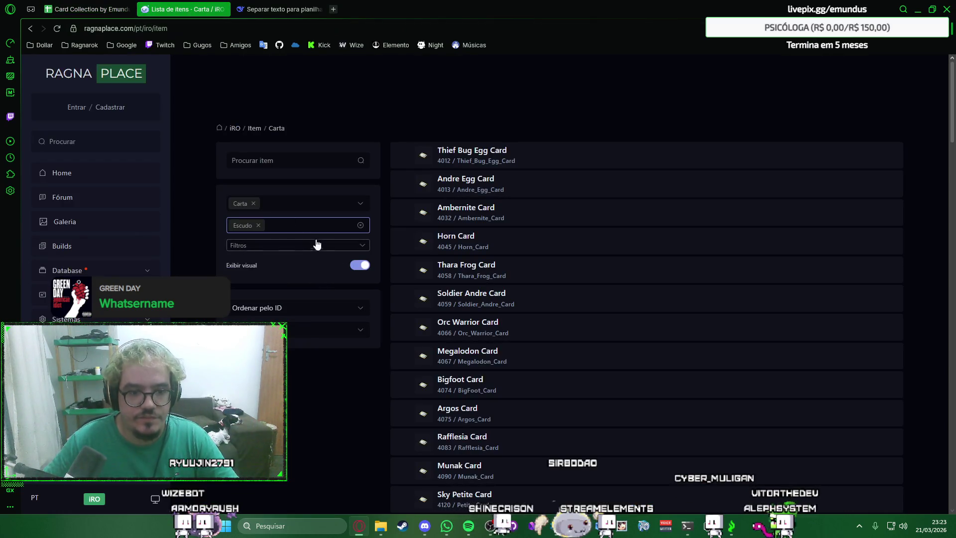
{"action": "left_click", "coordinate": [321, 228]}
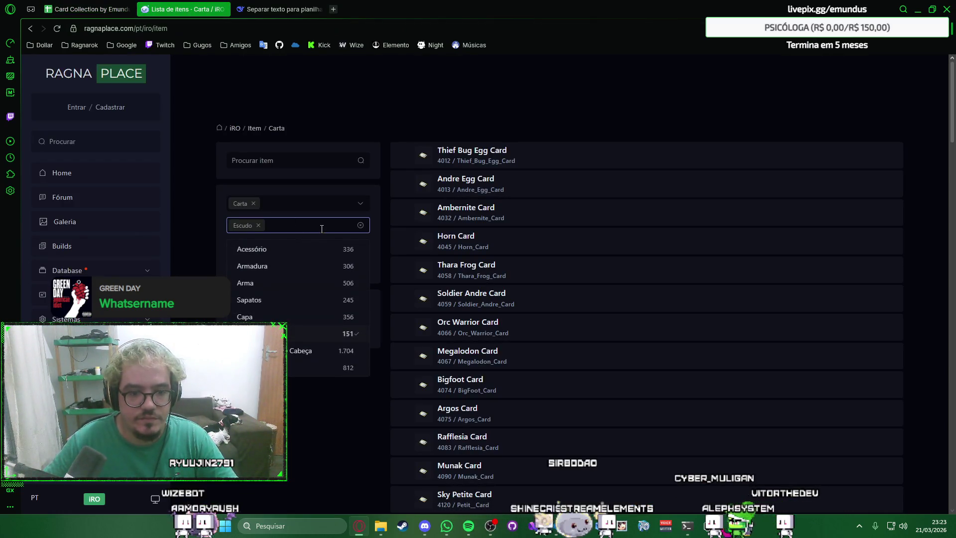
{"action": "left_click", "coordinate": [386, 211]}
{"action": "right_click", "coordinate": [386, 210]}
{"action": "key", "text": "Escape"}
{"action": "key", "text": "ctrl+shift+Tab"}
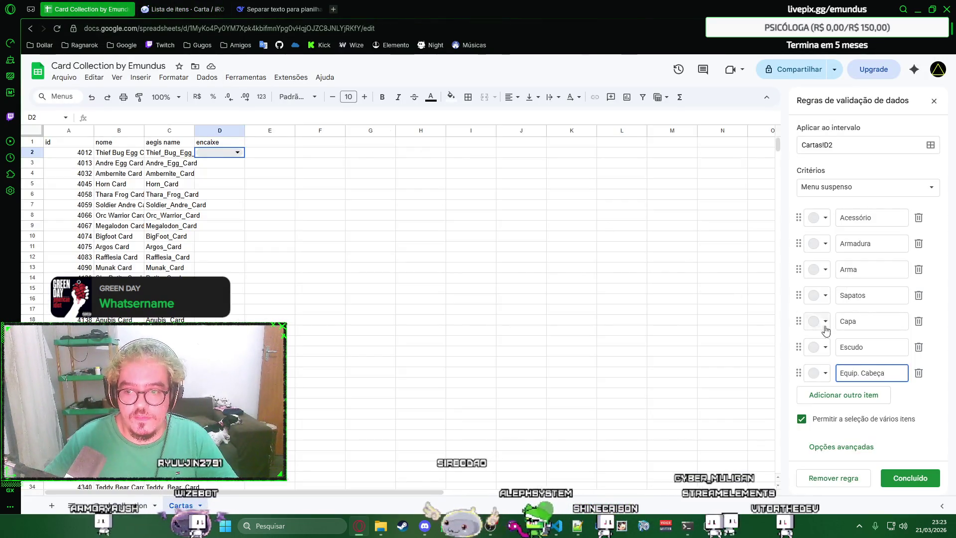
{"action": "left_click", "coordinate": [818, 217]}
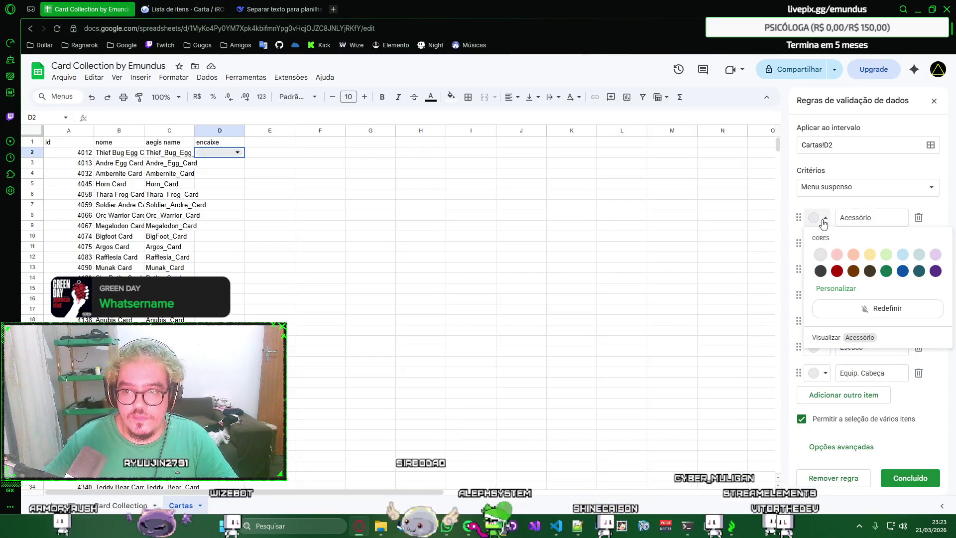
Step: Colour Armadura light pink, Arma peach, Sapatos yellow and Capa light green
{"action": "left_click", "coordinate": [821, 255]}
{"action": "left_click", "coordinate": [836, 281]}
{"action": "left_click", "coordinate": [819, 269]}
{"action": "left_click", "coordinate": [853, 305]}
{"action": "left_click", "coordinate": [818, 294]}
{"action": "left_click", "coordinate": [870, 332]}
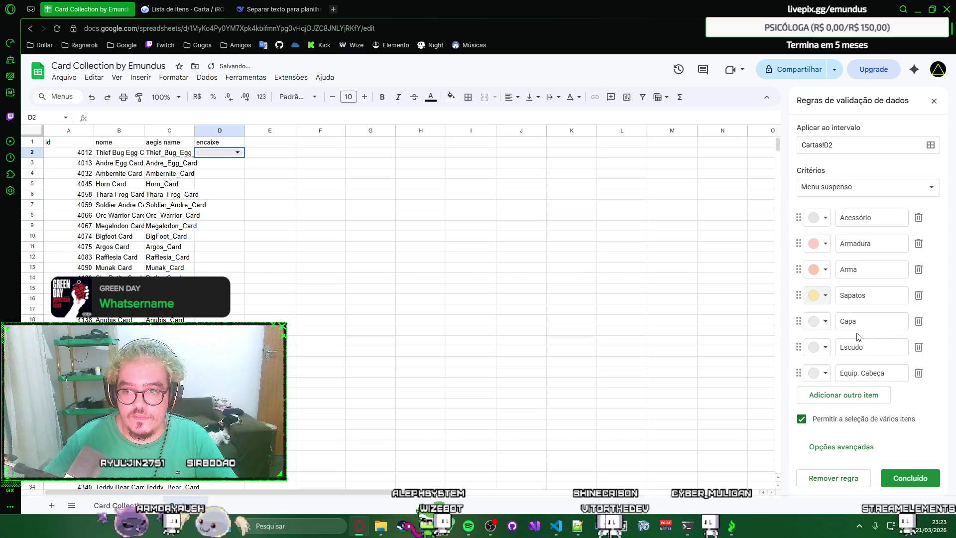
{"action": "left_click", "coordinate": [818, 321]}
{"action": "left_click", "coordinate": [886, 358]}
Step: Colour Escudo light blue, Equip. Cabeça grey-blue and Acessório light purple, then save the rule
{"action": "left_click", "coordinate": [817, 347]}
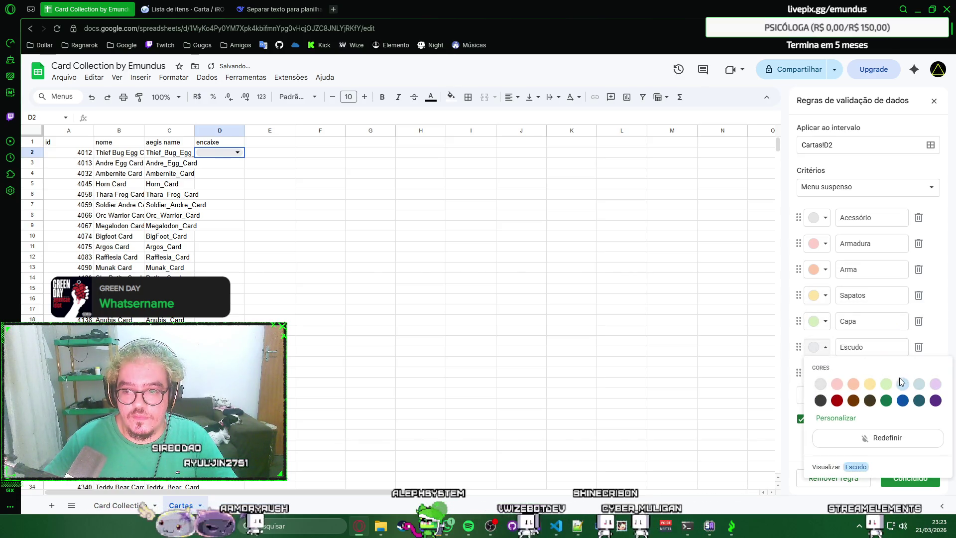
{"action": "left_click", "coordinate": [901, 382]}
{"action": "left_click", "coordinate": [818, 373]}
{"action": "left_click", "coordinate": [919, 409]}
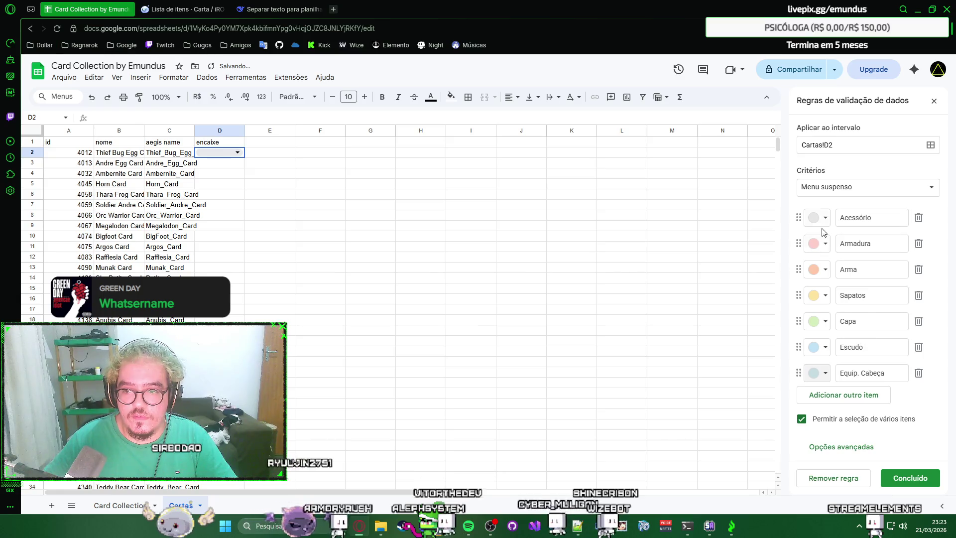
{"action": "left_click", "coordinate": [817, 217]}
{"action": "left_click", "coordinate": [919, 255]}
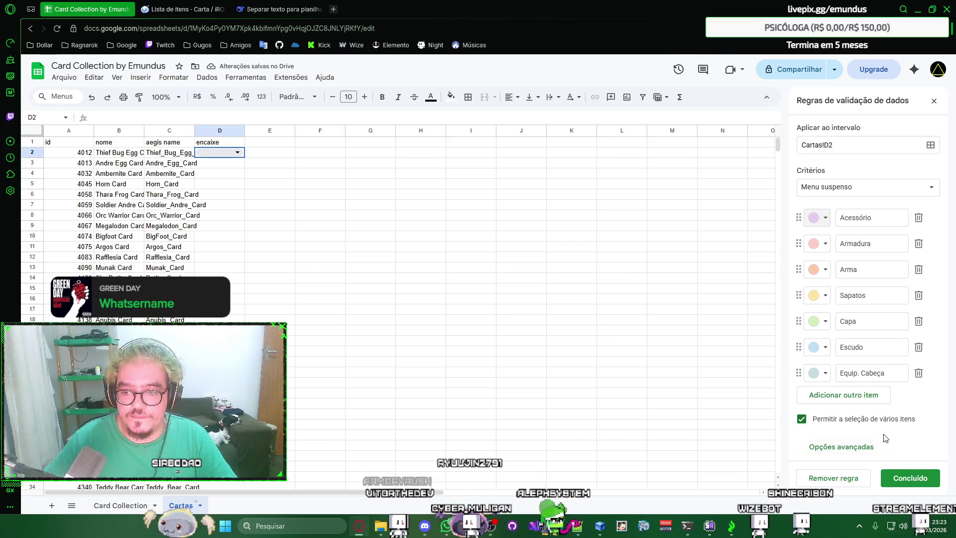
{"action": "left_click", "coordinate": [919, 479]}
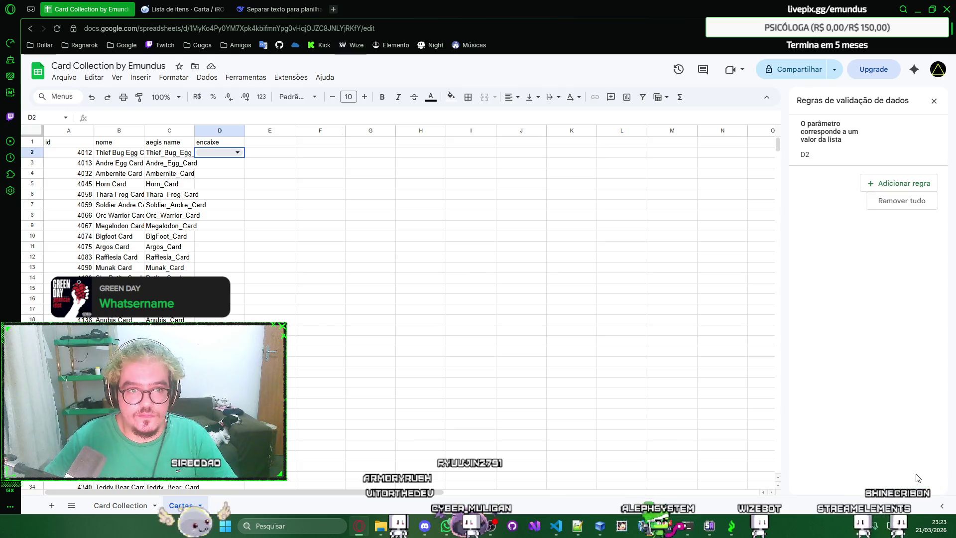
{"action": "left_click", "coordinate": [933, 100]}
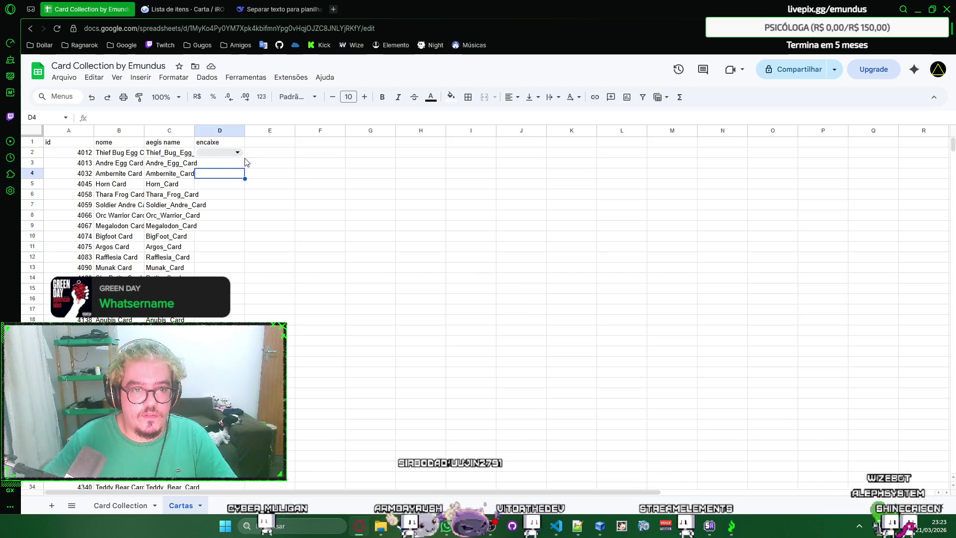
Step: Fill D2's encaixe dropdown down column D to about row 993 and return to the top
{"action": "left_click_drag", "start_coordinate": [244, 158], "coordinate": [251, 529]}
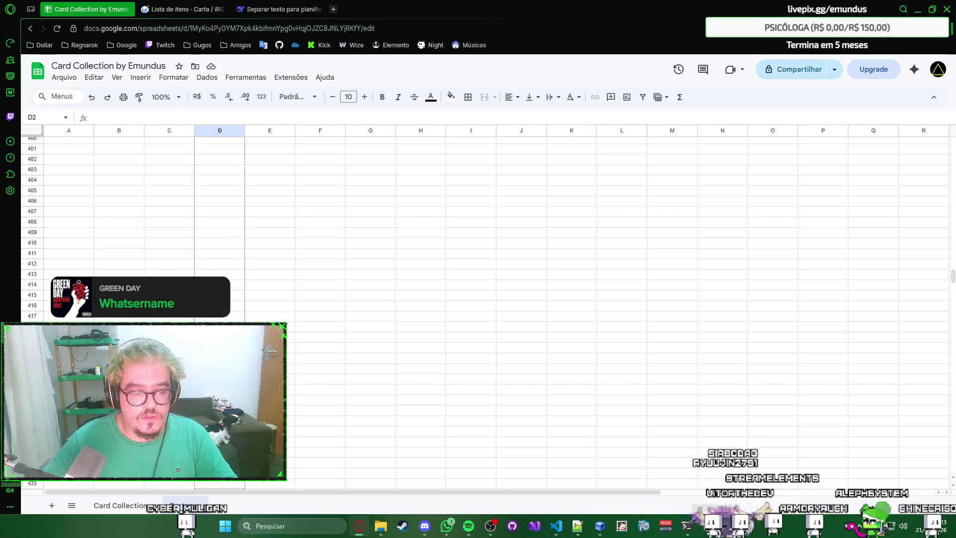
{"action": "left_click_drag", "start_coordinate": [250, 530], "coordinate": [250, 530]}
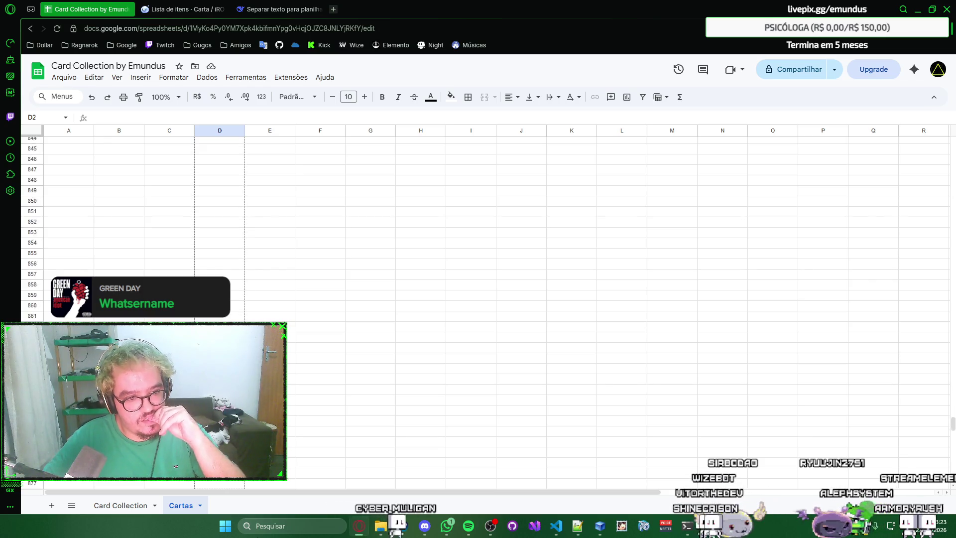
{"action": "left_click_drag", "start_coordinate": [251, 530], "coordinate": [250, 529]}
{"action": "left_click", "coordinate": [298, 387]}
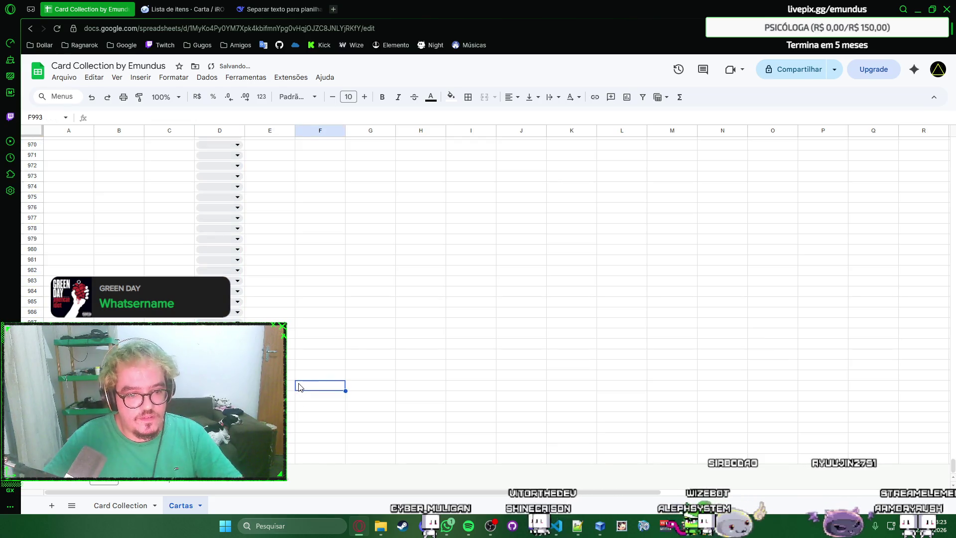
{"action": "key", "text": "Home"}
{"action": "key", "text": "ctrl+Up"}
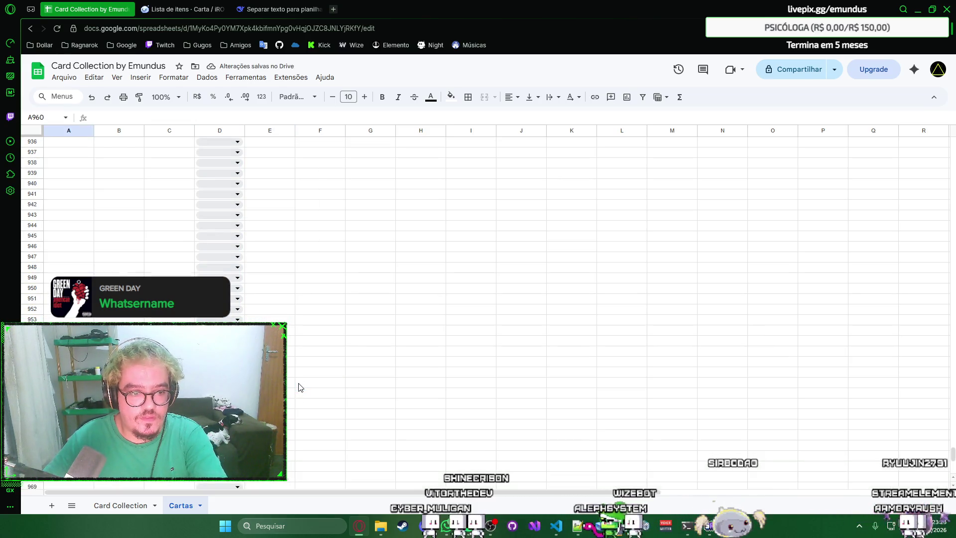
{"action": "key", "text": "ctrl+Up"}
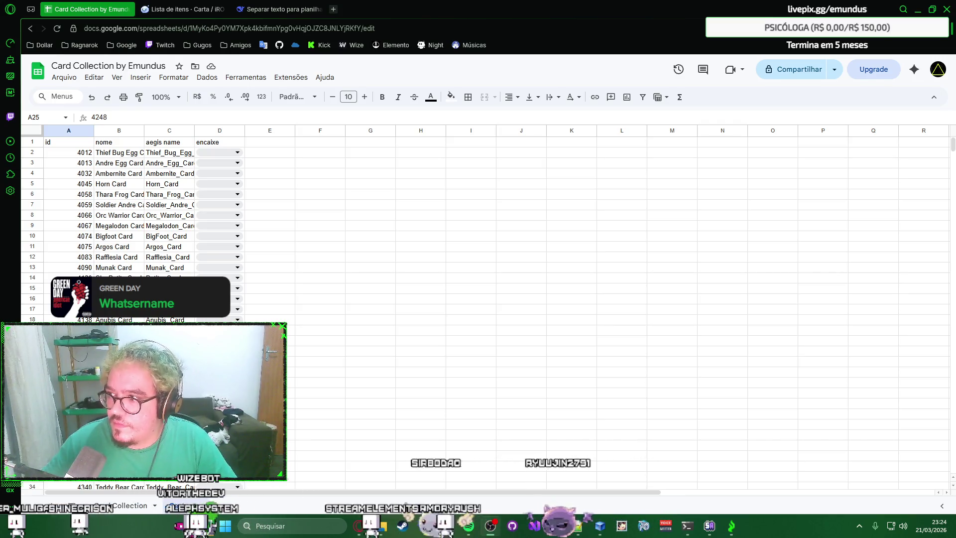
Step: Select the whole of columns A to D of the card table
{"action": "left_click", "coordinate": [303, 153]}
{"action": "right_click", "coordinate": [308, 153]}
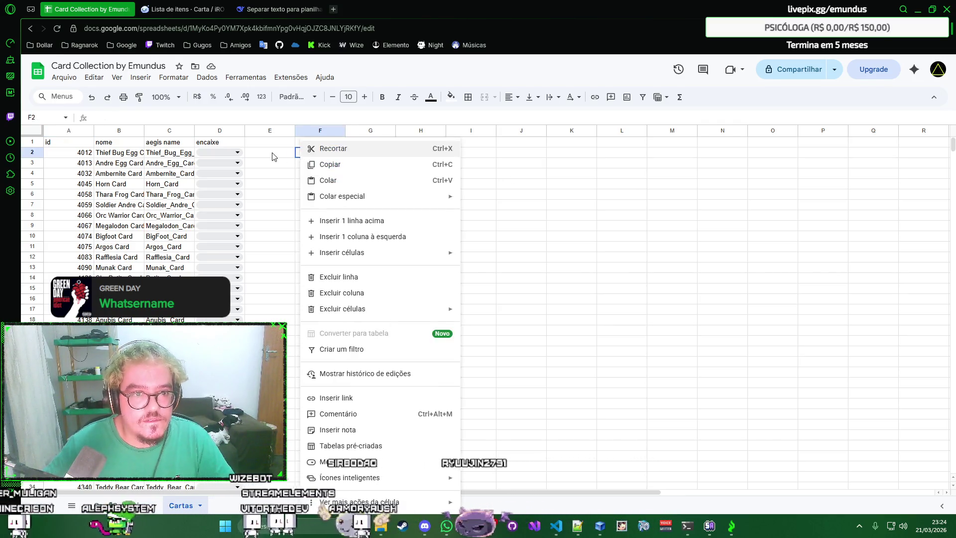
{"action": "left_click", "coordinate": [270, 154]}
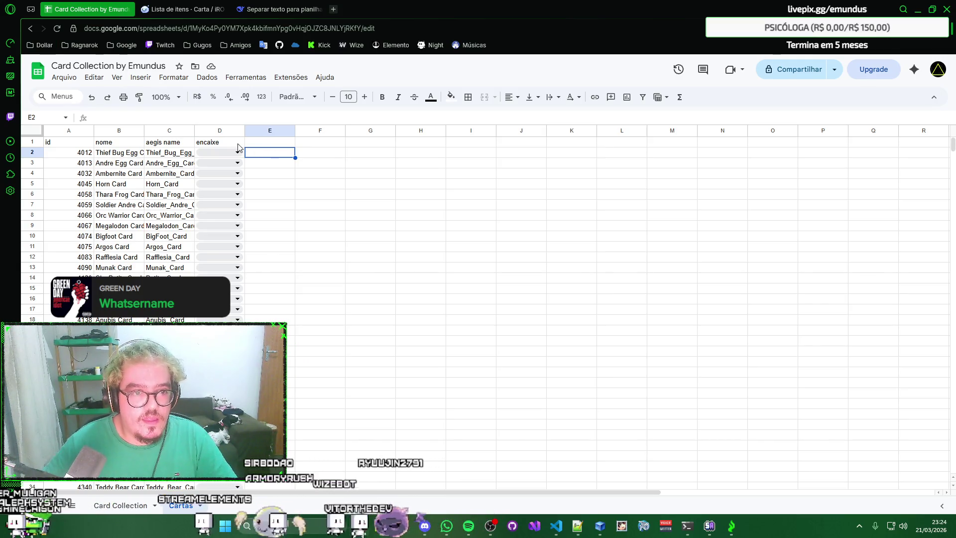
{"action": "key", "text": "ctrl+Home"}
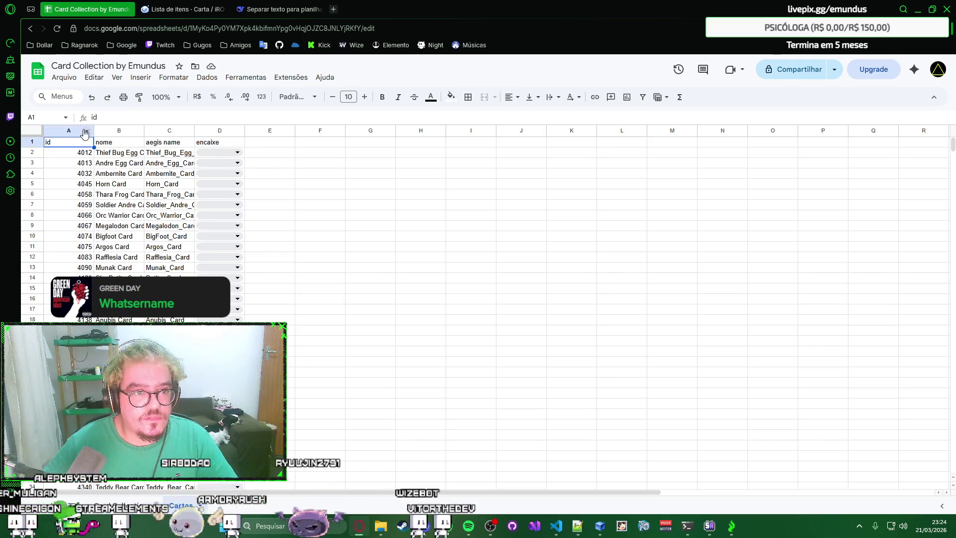
{"action": "left_click", "coordinate": [85, 132]}
{"action": "left_click", "coordinate": [68, 151]}
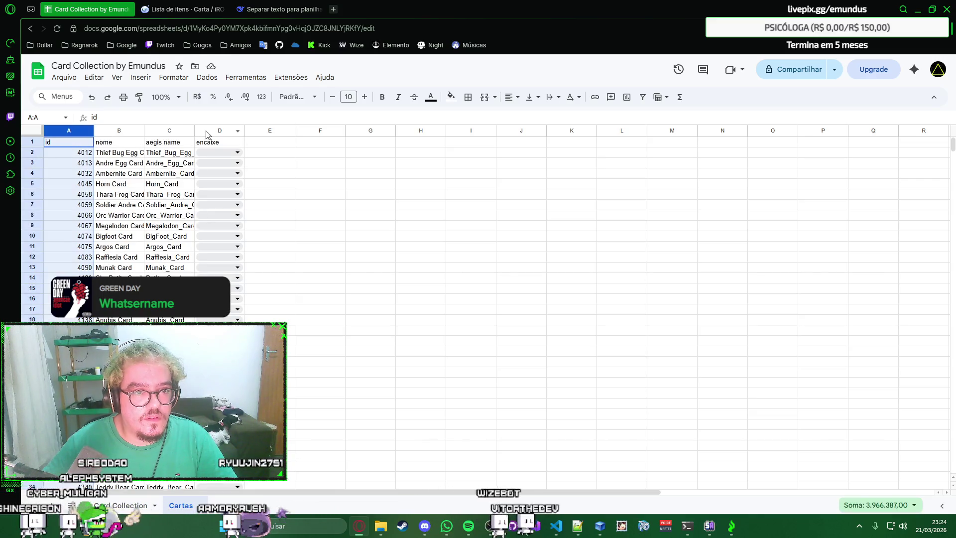
{"action": "left_click_drag", "start_coordinate": [68, 131], "coordinate": [223, 130]}
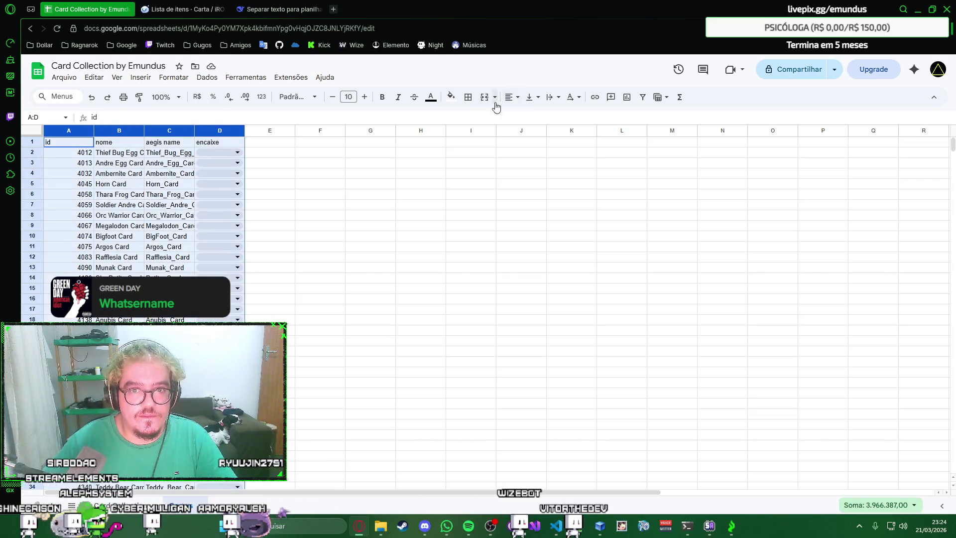
Step: Apply all borders and centered text to columns A–D, reverting an accidental text wrap
{"action": "left_click", "coordinate": [469, 96]}
{"action": "left_click", "coordinate": [473, 119]}
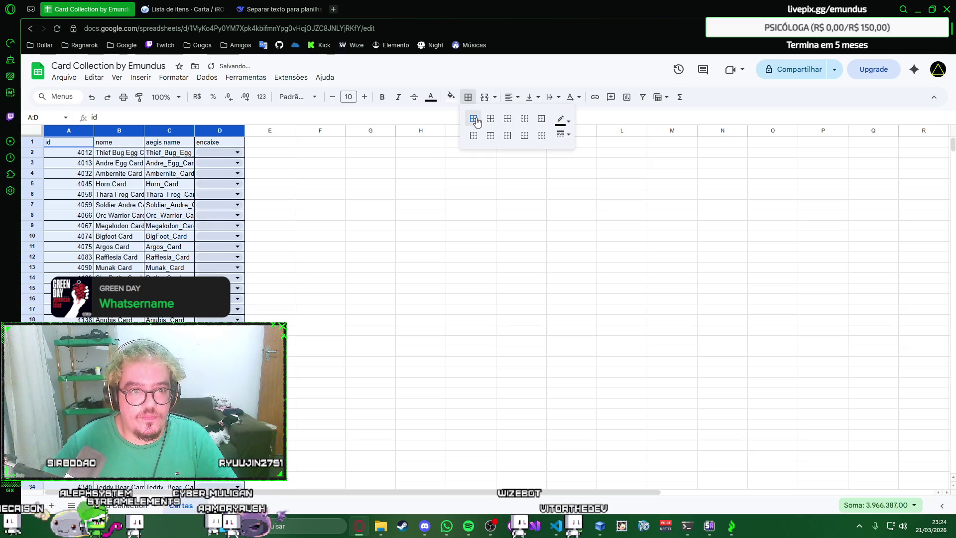
{"action": "left_click", "coordinate": [518, 100]}
{"action": "left_click", "coordinate": [527, 117]}
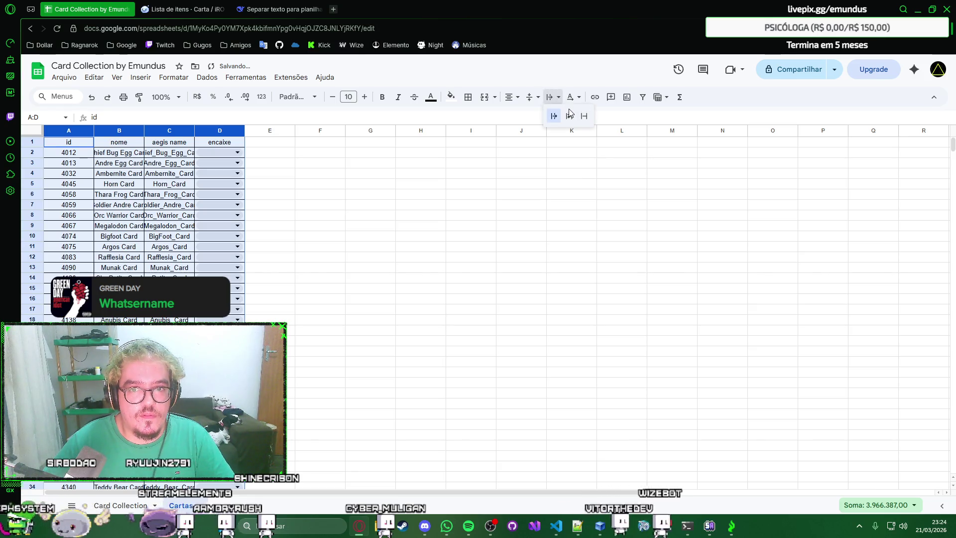
{"action": "left_click", "coordinate": [570, 115]}
{"action": "key", "text": "ctrl+z"}
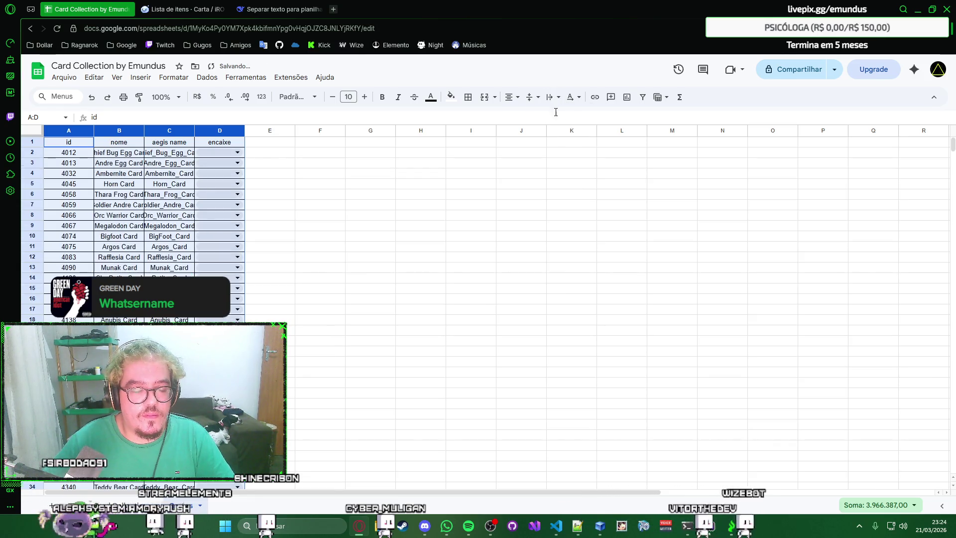
{"action": "left_click", "coordinate": [321, 143]}
Step: Auto-fit columns A, B and C to their id, nome and aegis name contents, undoing the column D auto-fit
{"action": "double_click", "coordinate": [94, 131]}
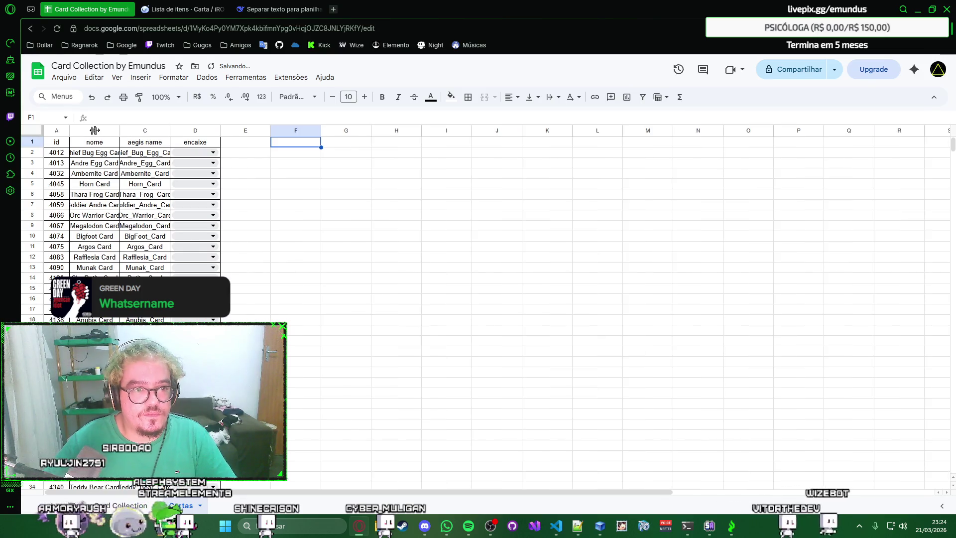
{"action": "double_click", "coordinate": [119, 131]}
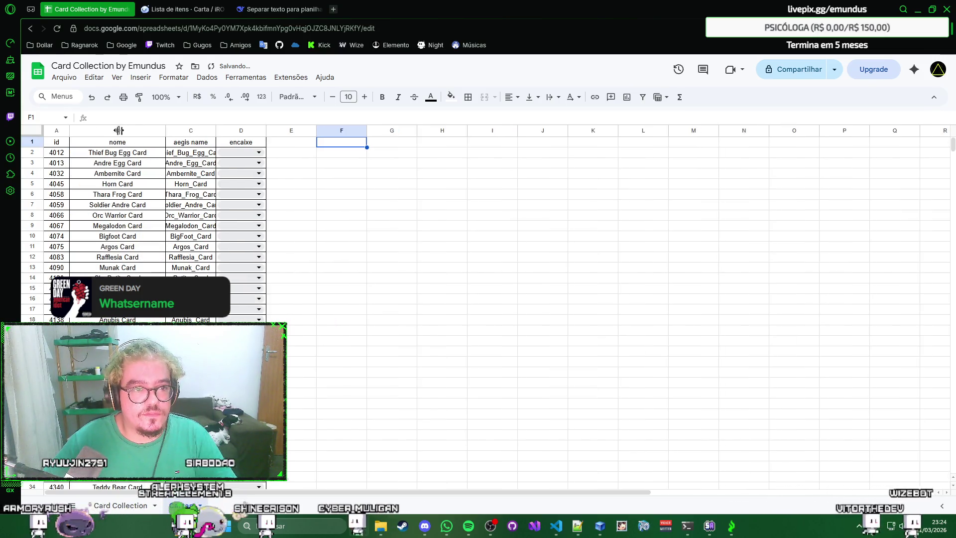
{"action": "double_click", "coordinate": [218, 130]}
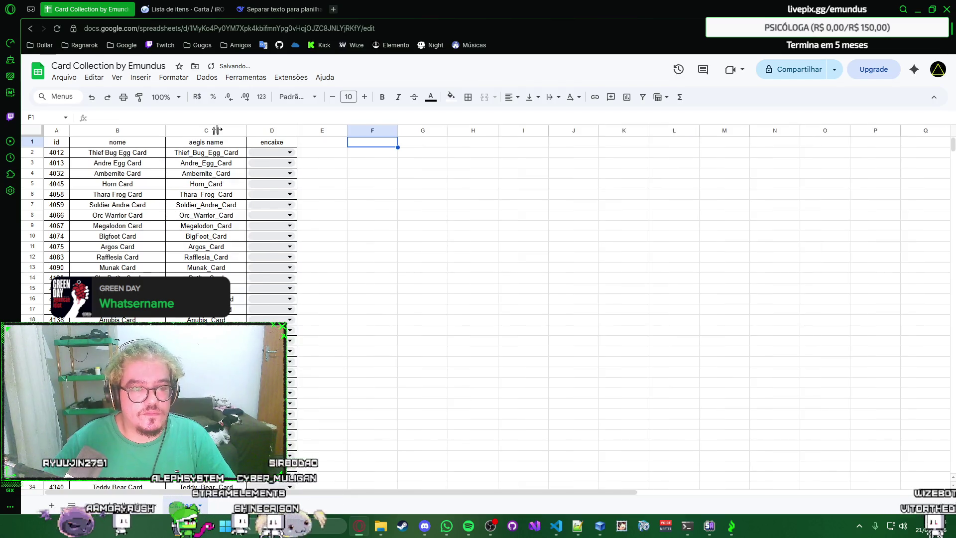
{"action": "double_click", "coordinate": [296, 130]}
{"action": "key", "text": "ctrl+z"}
{"action": "left_click", "coordinate": [290, 152]}
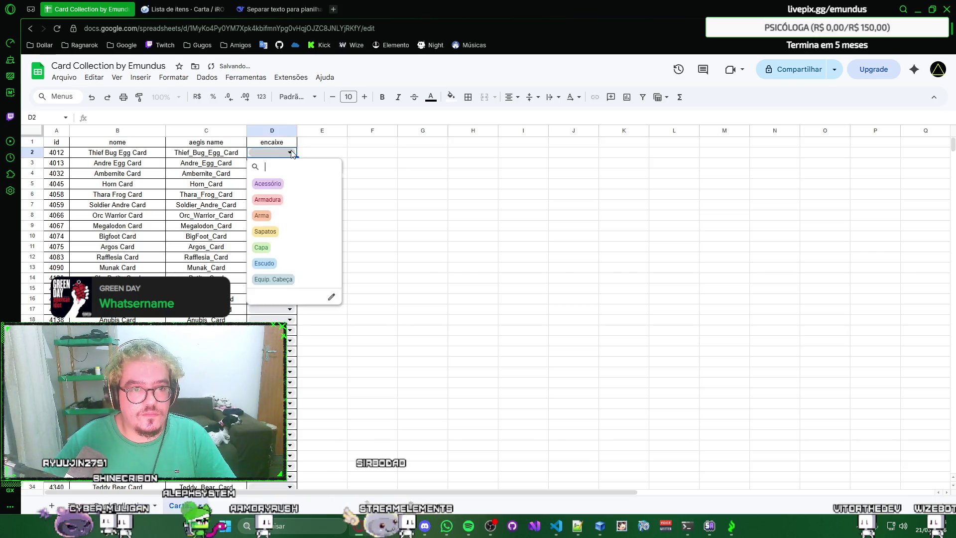
Step: Fill Escudo into the encaixe column from D2 down to the last card in row 81
{"action": "left_click", "coordinate": [288, 269]}
{"action": "key", "text": "Escape"}
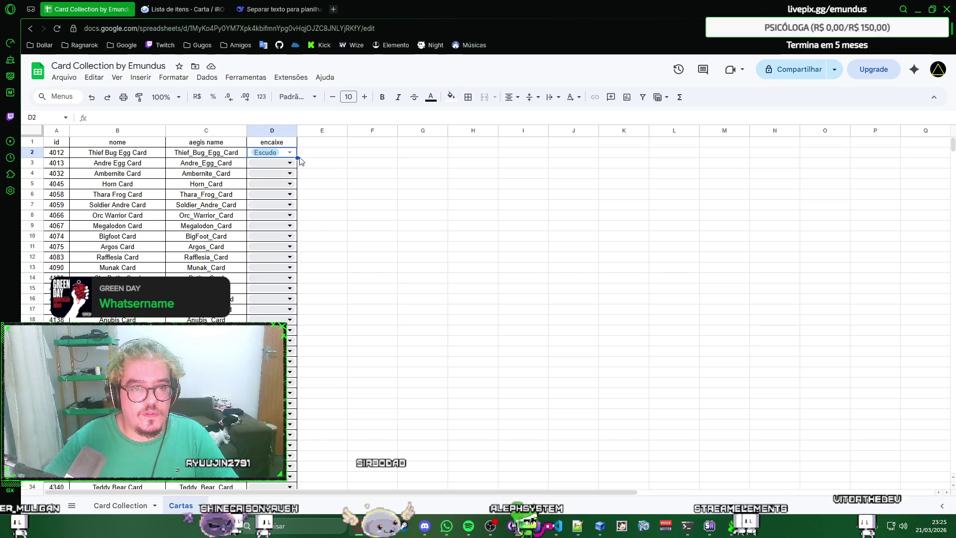
{"action": "scroll", "coordinate": [297, 324], "scroll_direction": "down", "scroll_amount": 5}
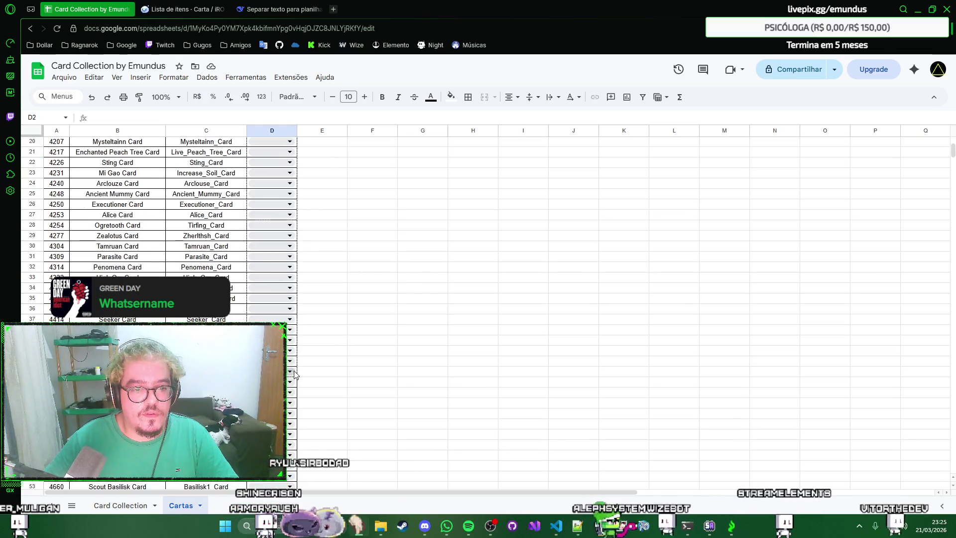
{"action": "scroll", "coordinate": [291, 277], "scroll_direction": "down", "scroll_amount": 5}
{"action": "scroll", "coordinate": [286, 225], "scroll_direction": "down", "scroll_amount": 5}
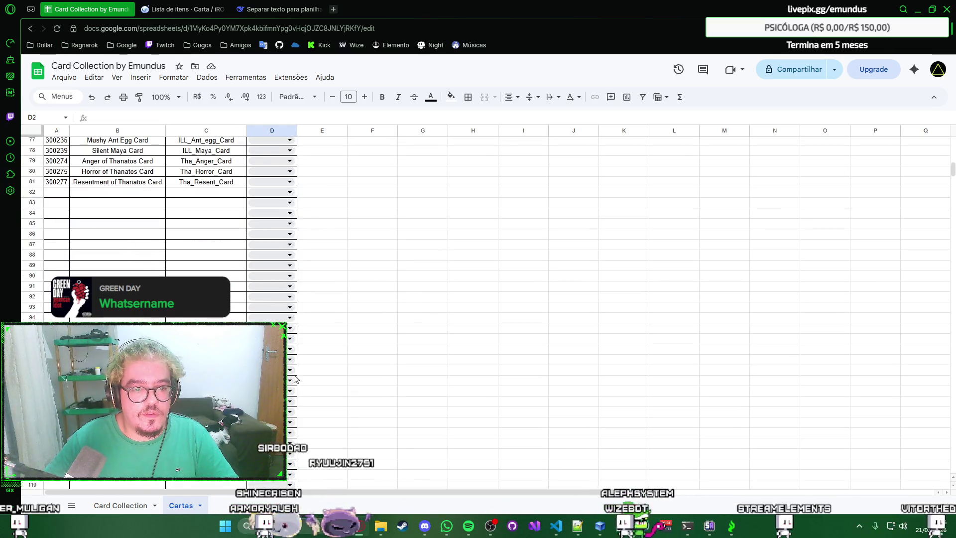
{"action": "left_click", "coordinate": [284, 184], "text": "shift"}
{"action": "key", "text": "ctrl+d"}
Step: Select the header row A1:D1 for formatting
{"action": "right_click", "coordinate": [346, 187]}
{"action": "left_click", "coordinate": [329, 185]}
{"action": "scroll", "coordinate": [330, 187], "scroll_direction": "up", "scroll_amount": 6}
{"action": "scroll", "coordinate": [327, 187], "scroll_direction": "up", "scroll_amount": 5}
{"action": "scroll", "coordinate": [328, 186], "scroll_direction": "up", "scroll_amount": 5}
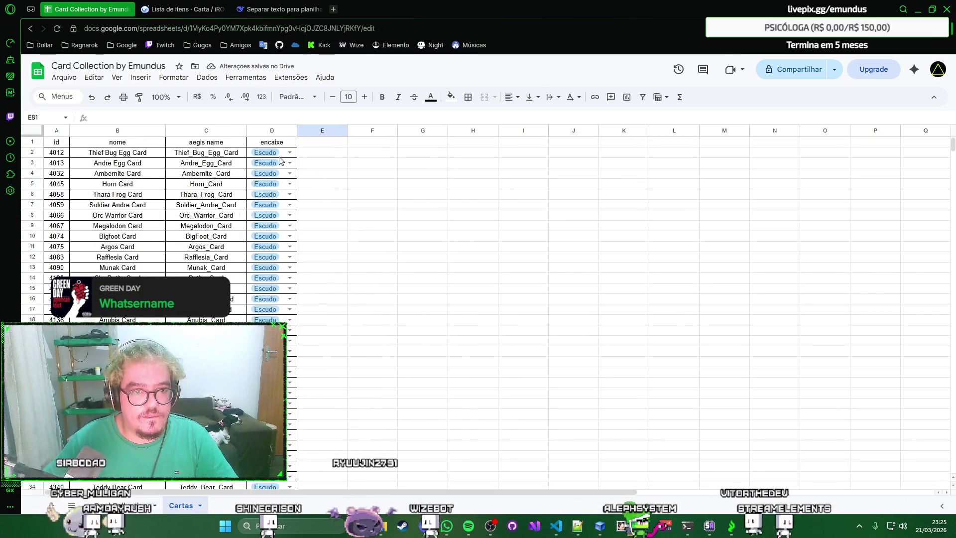
{"action": "left_click", "coordinate": [262, 145]}
{"action": "left_click", "coordinate": [58, 143], "text": "shift"}
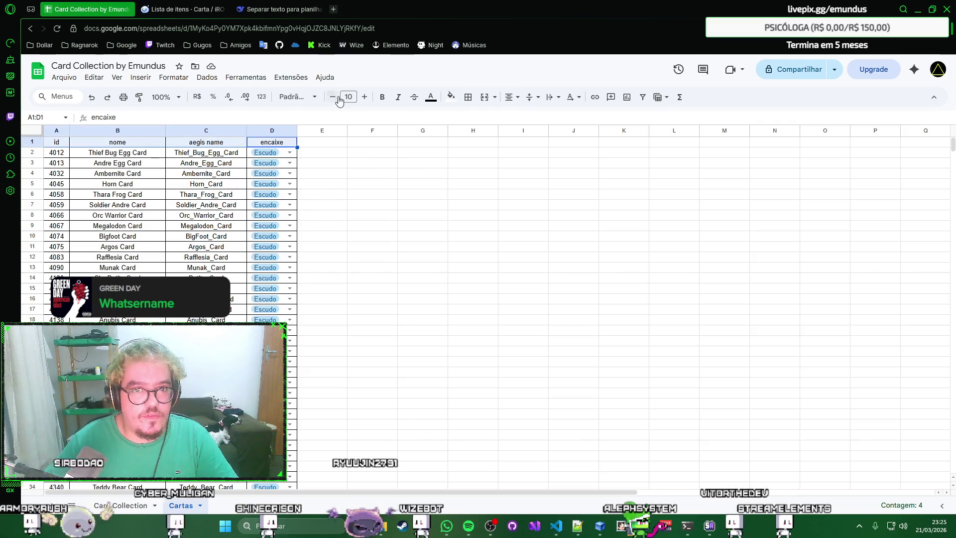
Step: Make the id-through-encaixe header row bold with a teal-grey fill
{"action": "left_click", "coordinate": [381, 99]}
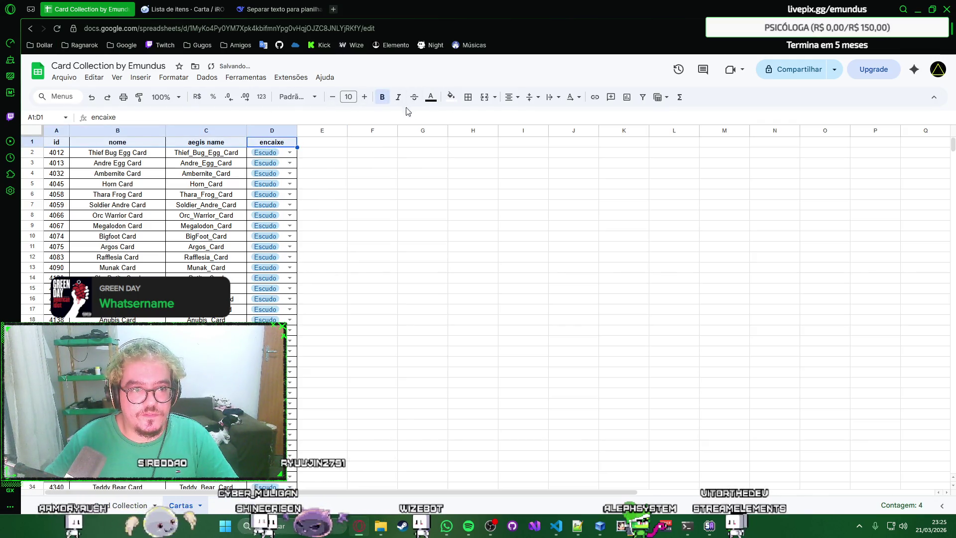
{"action": "left_click", "coordinate": [452, 97]}
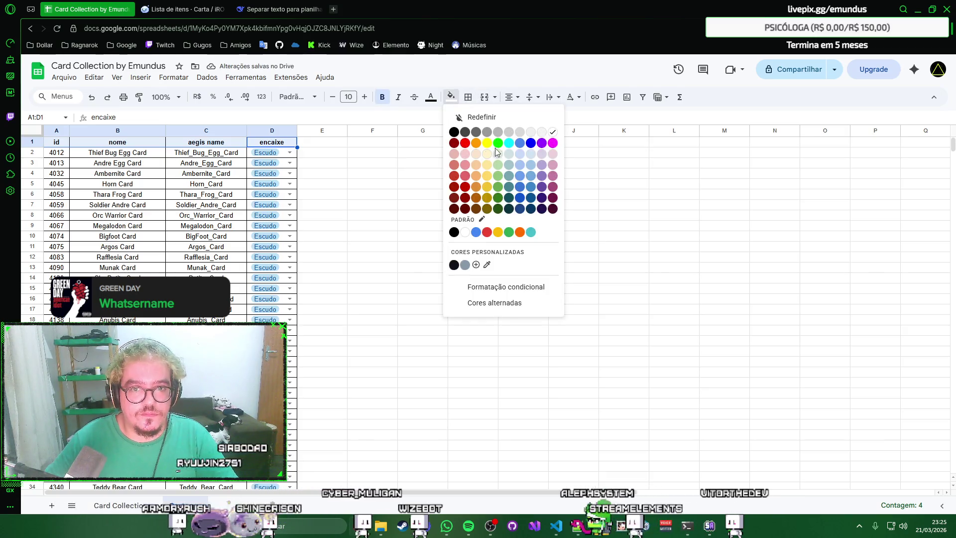
{"action": "left_click", "coordinate": [511, 175]}
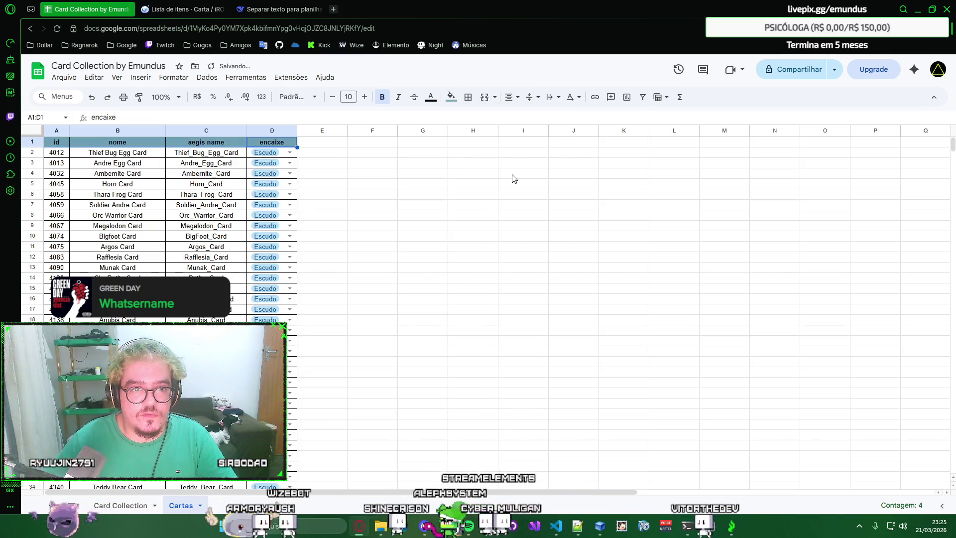
{"action": "left_click", "coordinate": [353, 146]}
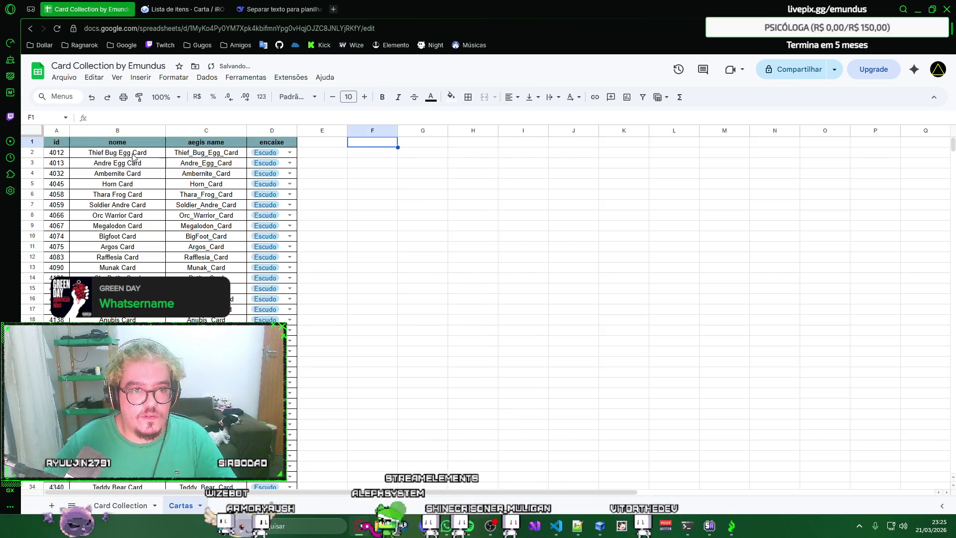
{"action": "left_click", "coordinate": [66, 144]}
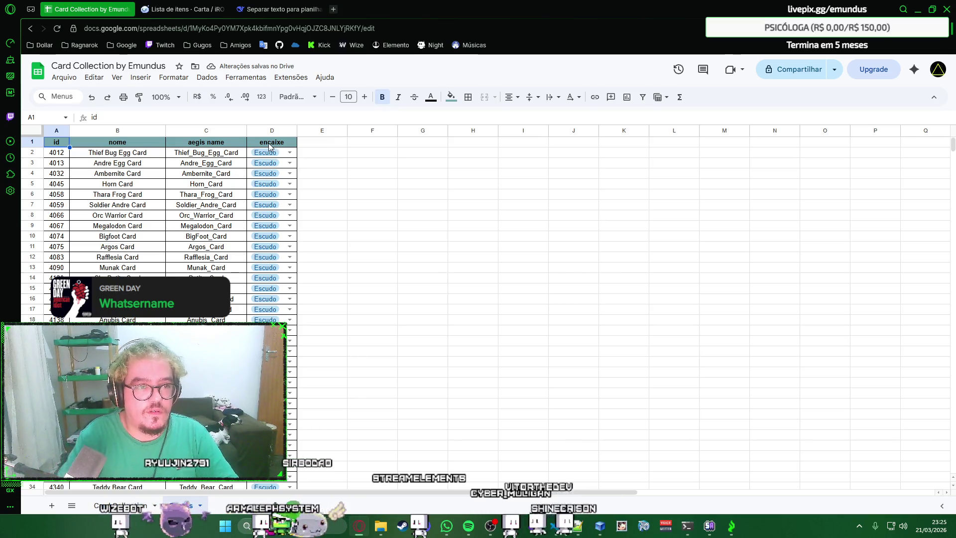
{"action": "type", "text": "ID"}
Step: Rename the headers to ID, Nome, Aegis Name and Encaixe and auto-fit the Encaixe column
{"action": "key", "text": "Tab"}
{"action": "type", "text": "Nome"}
{"action": "key", "text": "Tab"}
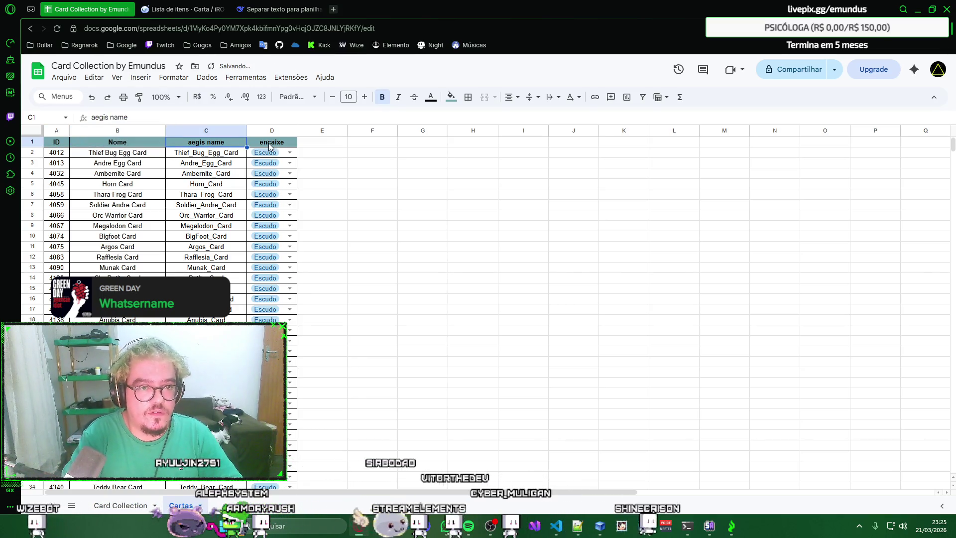
{"action": "type", "text": "Aegis"}
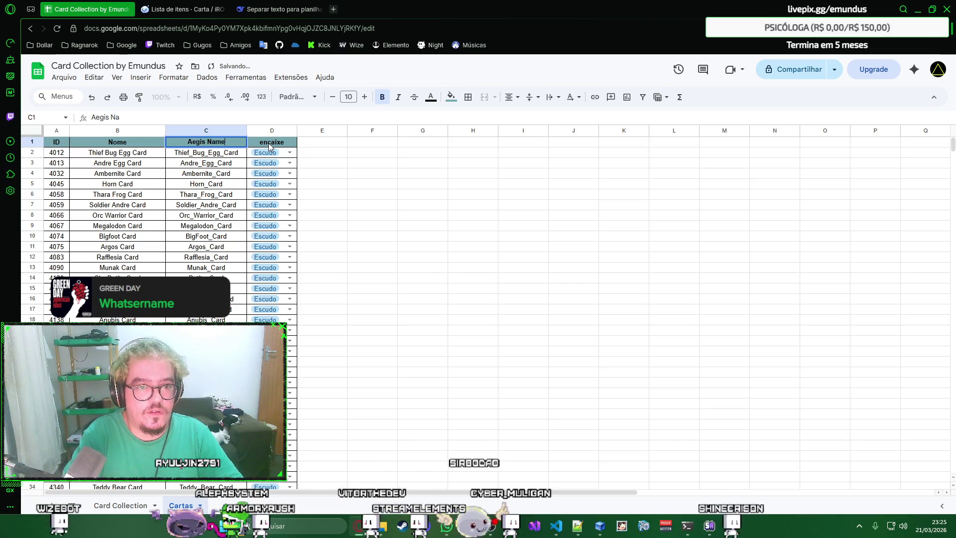
{"action": "key", "text": "Tab"}
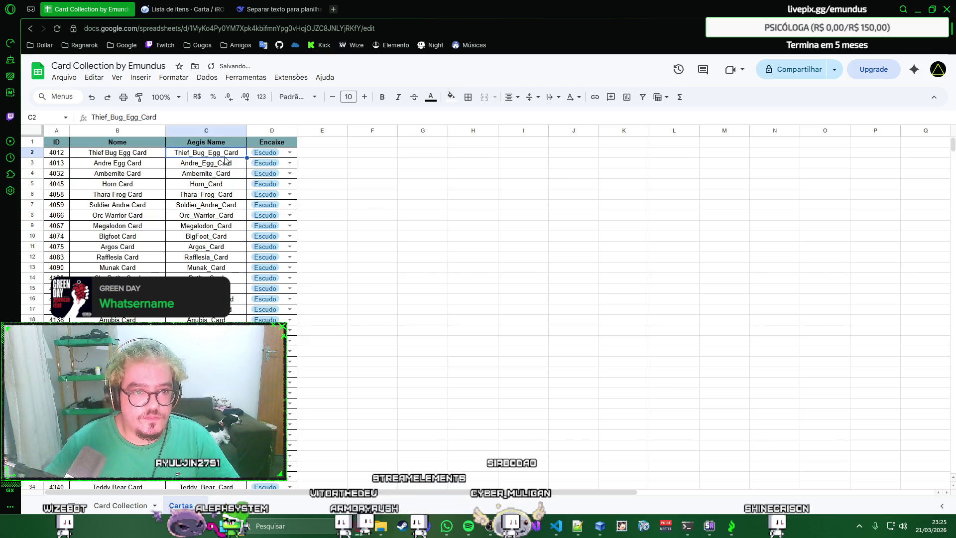
{"action": "double_click", "coordinate": [296, 131]}
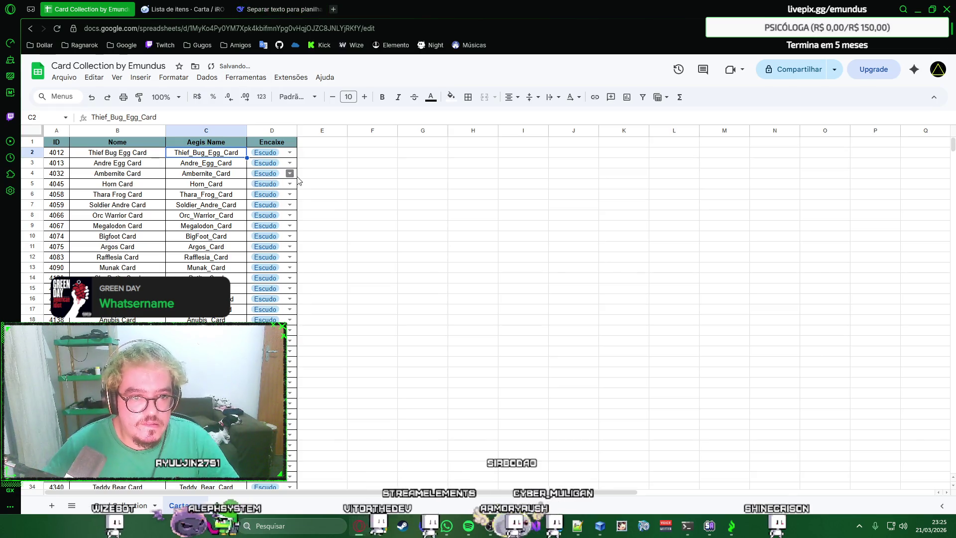
{"action": "scroll", "coordinate": [222, 166], "scroll_direction": "down", "scroll_amount": 8}
{"action": "scroll", "coordinate": [224, 168], "scroll_direction": "down", "scroll_amount": 6}
{"action": "scroll", "coordinate": [226, 172], "scroll_direction": "down", "scroll_amount": 6}
{"action": "scroll", "coordinate": [230, 177], "scroll_direction": "up", "scroll_amount": 5}
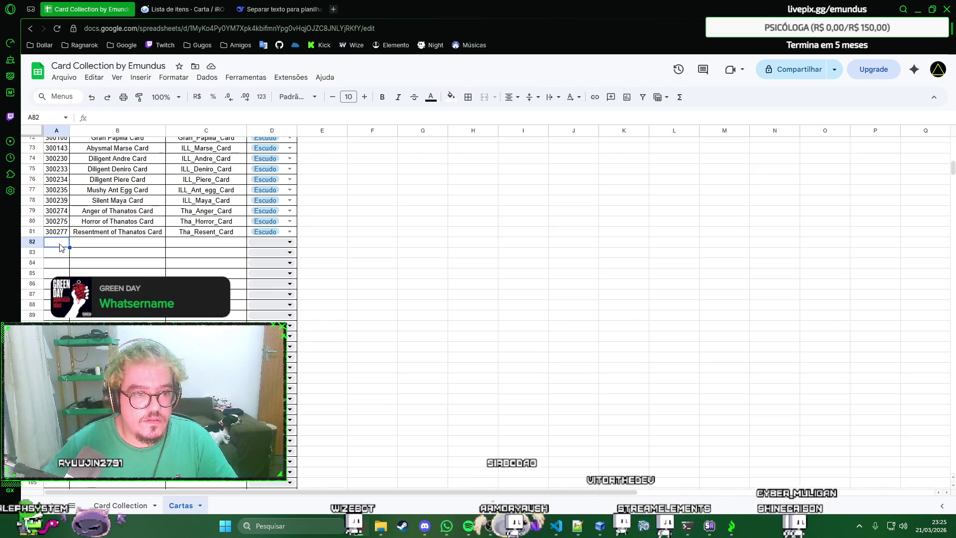
Step: Switch from the Cartas sheet to the RagnaPlace card list tab
{"action": "left_click", "coordinate": [187, 9]}
Step: Replace the Escudo subcategory filter with Acessório and keep the visual card display on
{"action": "left_click", "coordinate": [351, 224]}
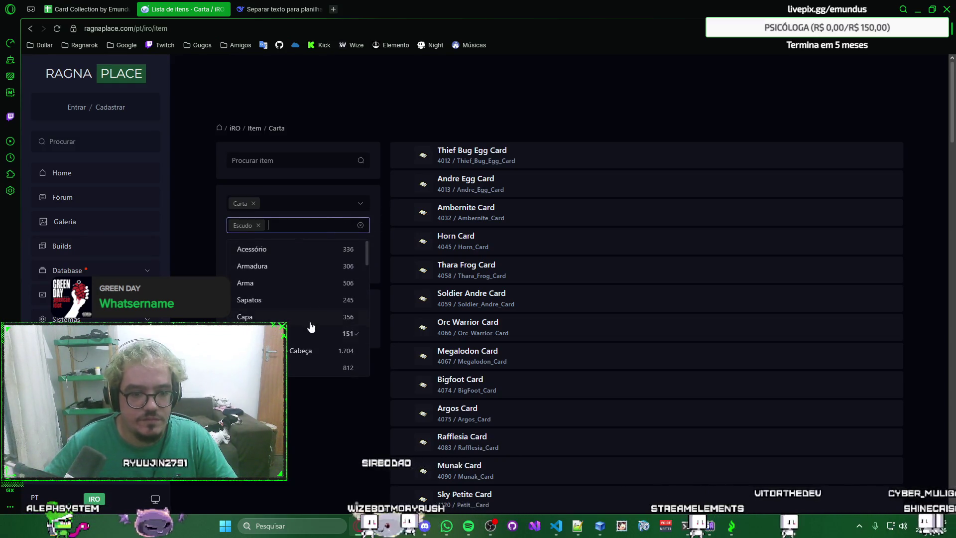
{"action": "left_click", "coordinate": [314, 334]}
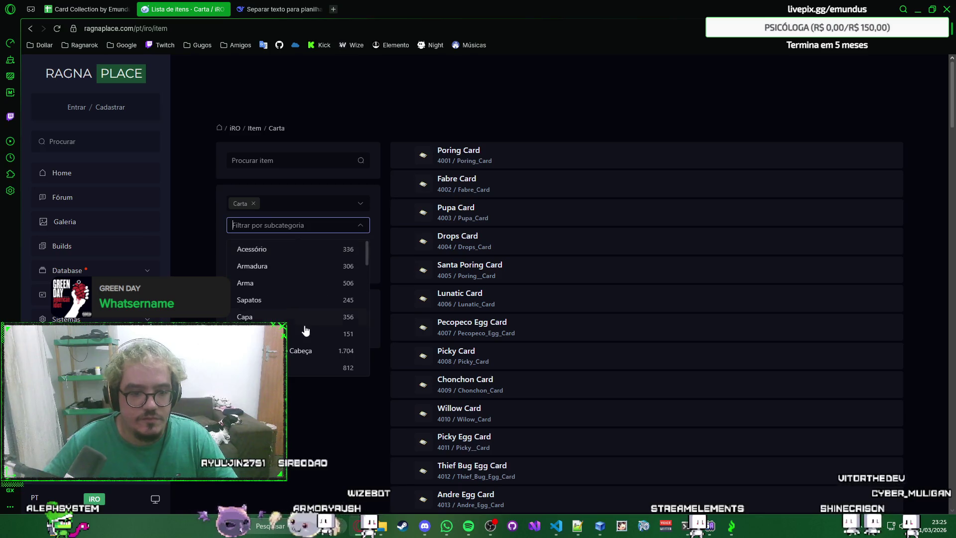
{"action": "left_click", "coordinate": [302, 258]}
{"action": "left_click", "coordinate": [394, 139]}
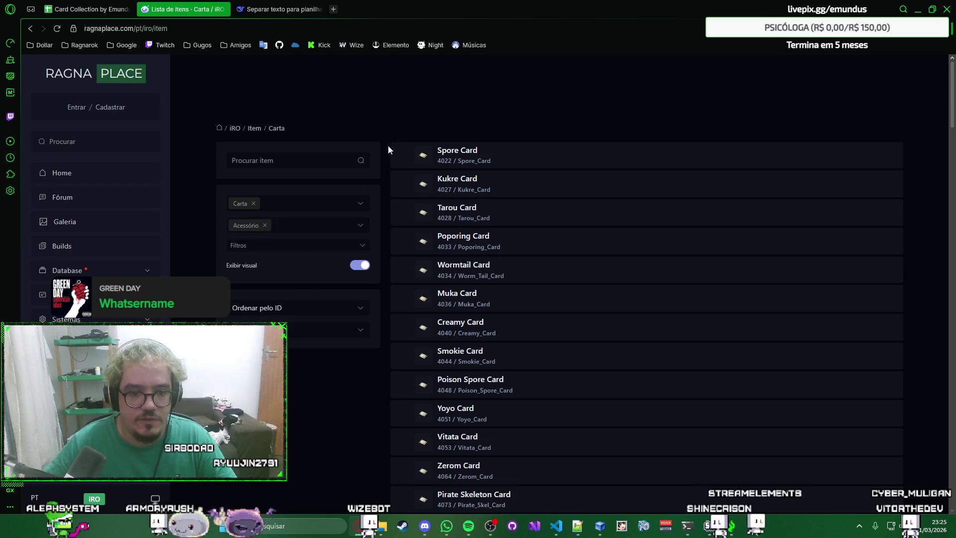
{"action": "left_click", "coordinate": [359, 270]}
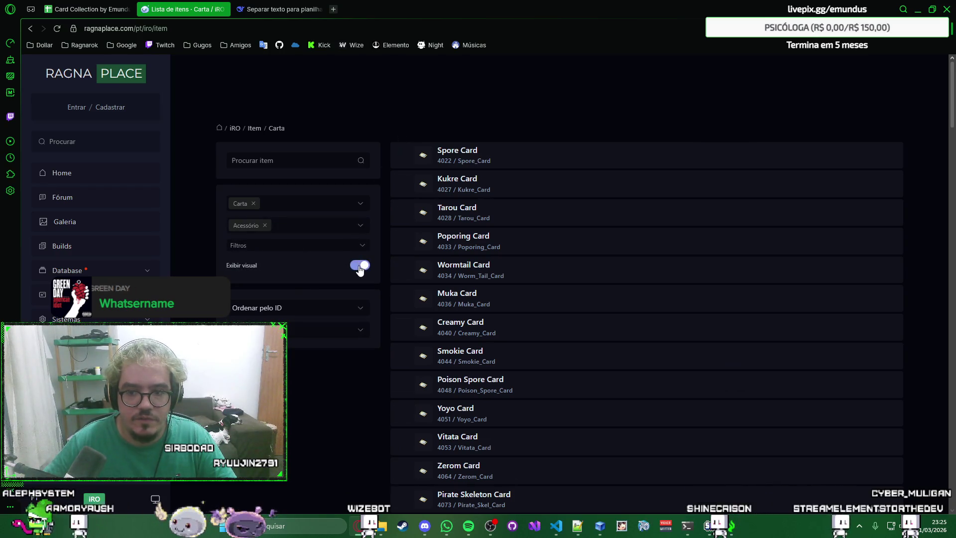
{"action": "left_click", "coordinate": [359, 266]}
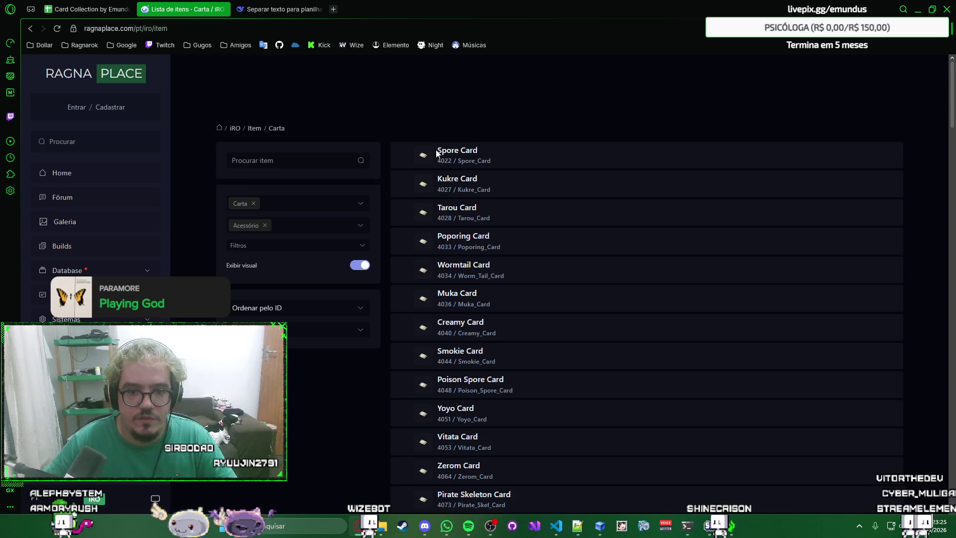
{"action": "left_click_drag", "start_coordinate": [437, 123], "coordinate": [525, 279]}
{"action": "scroll", "coordinate": [566, 299], "scroll_direction": "down", "scroll_amount": 1}
{"action": "scroll", "coordinate": [565, 299], "scroll_direction": "down", "scroll_amount": 5}
{"action": "scroll", "coordinate": [563, 298], "scroll_direction": "down", "scroll_amount": 4}
{"action": "scroll", "coordinate": [563, 298], "scroll_direction": "down", "scroll_amount": 5}
{"action": "scroll", "coordinate": [563, 296], "scroll_direction": "down", "scroll_amount": 5}
{"action": "scroll", "coordinate": [562, 294], "scroll_direction": "down", "scroll_amount": 5}
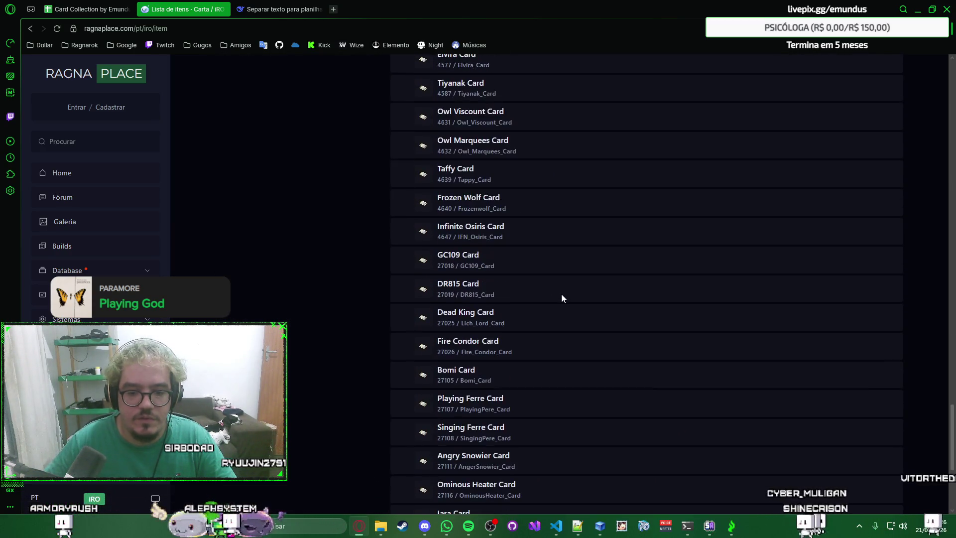
{"action": "scroll", "coordinate": [562, 294], "scroll_direction": "down", "scroll_amount": 4}
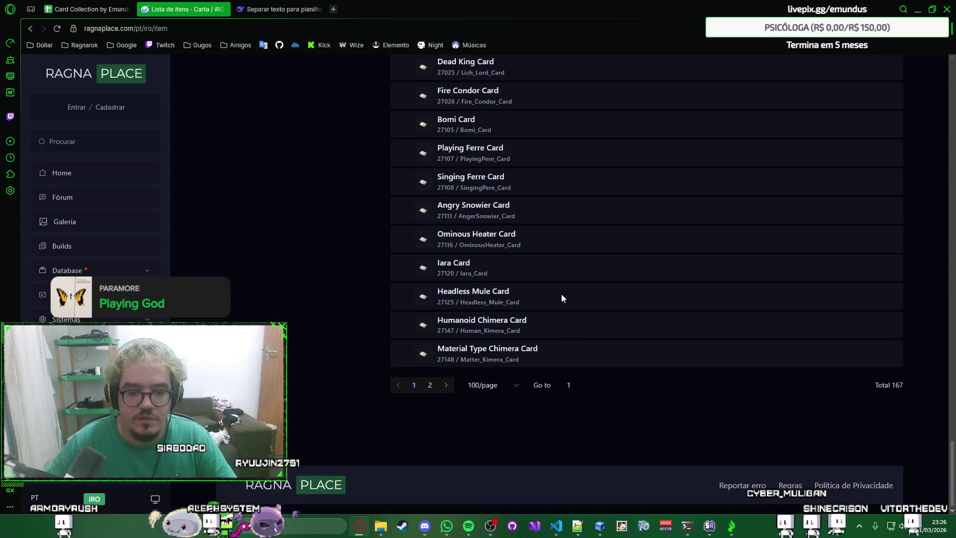
{"action": "left_click", "coordinate": [492, 389]}
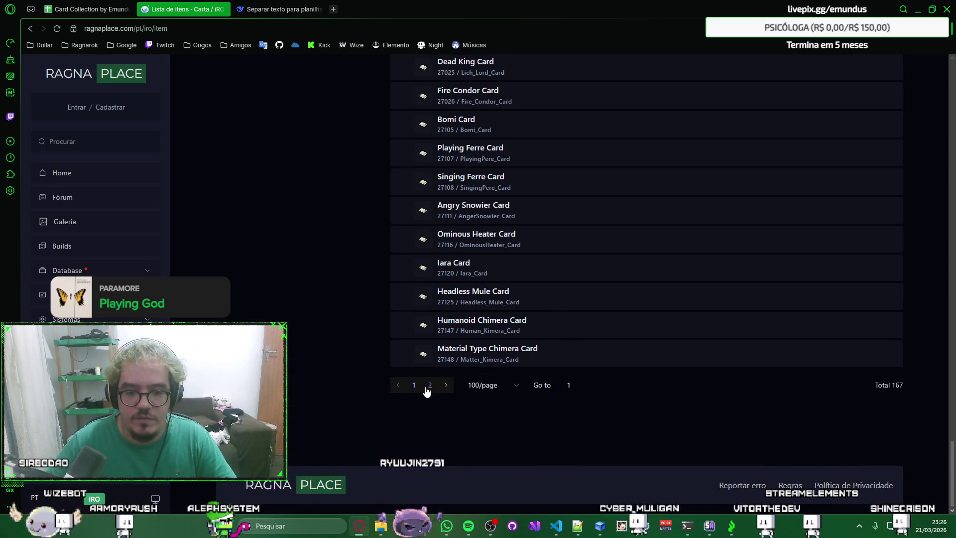
{"action": "scroll", "coordinate": [528, 358], "scroll_direction": "up", "scroll_amount": 2}
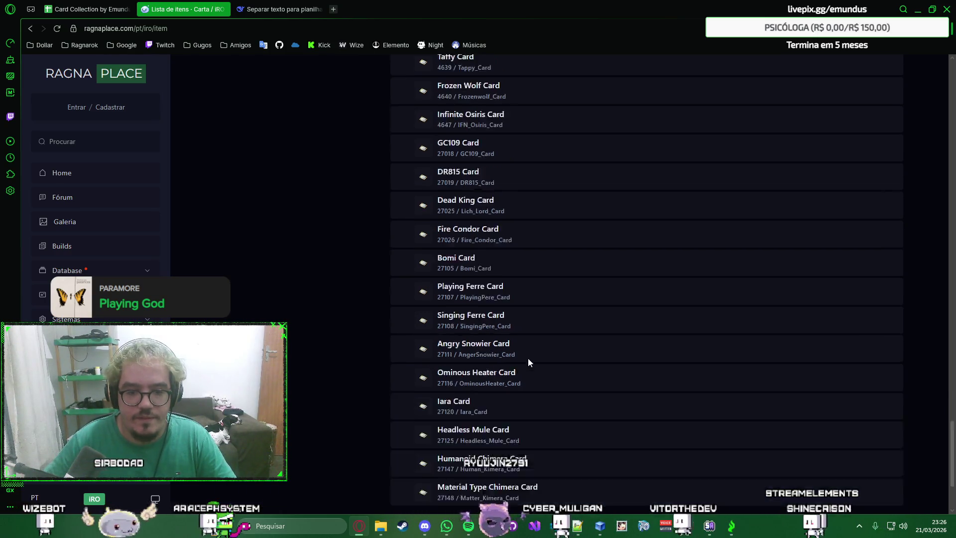
{"action": "scroll", "coordinate": [528, 358], "scroll_direction": "up", "scroll_amount": 5}
{"action": "scroll", "coordinate": [529, 357], "scroll_direction": "up", "scroll_amount": 5}
{"action": "scroll", "coordinate": [528, 358], "scroll_direction": "up", "scroll_amount": 4}
{"action": "scroll", "coordinate": [531, 255], "scroll_direction": "up", "scroll_amount": 5}
{"action": "scroll", "coordinate": [533, 199], "scroll_direction": "up", "scroll_amount": 5}
{"action": "scroll", "coordinate": [533, 198], "scroll_direction": "up", "scroll_amount": 5}
{"action": "scroll", "coordinate": [533, 198], "scroll_direction": "up", "scroll_amount": 2}
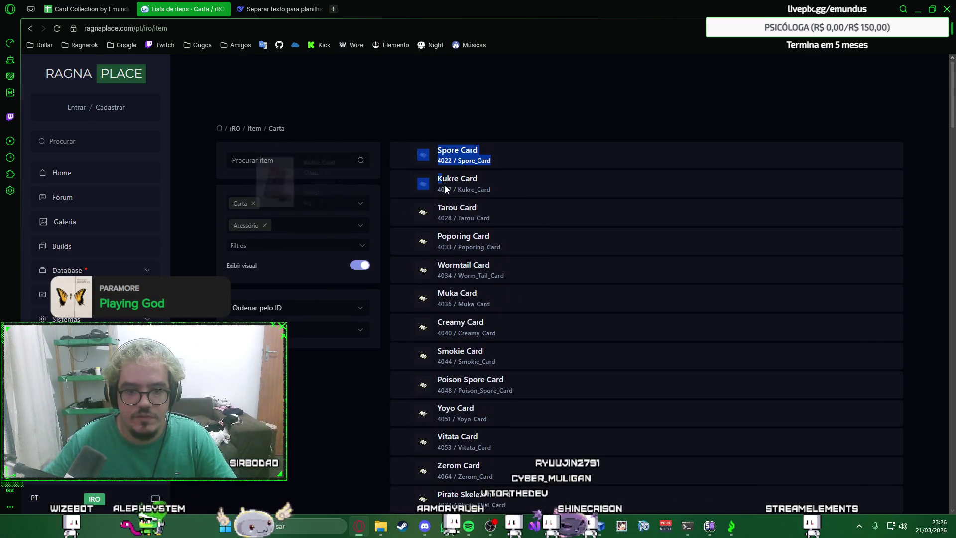
{"action": "left_click_drag", "start_coordinate": [406, 146], "coordinate": [555, 367]}
{"action": "scroll", "coordinate": [554, 366], "scroll_direction": "down", "scroll_amount": 3}
{"action": "scroll", "coordinate": [554, 367], "scroll_direction": "down", "scroll_amount": 5}
{"action": "scroll", "coordinate": [555, 367], "scroll_direction": "down", "scroll_amount": 4}
{"action": "scroll", "coordinate": [554, 366], "scroll_direction": "down", "scroll_amount": 4}
{"action": "scroll", "coordinate": [553, 365], "scroll_direction": "down", "scroll_amount": 4}
{"action": "scroll", "coordinate": [554, 365], "scroll_direction": "down", "scroll_amount": 4}
Step: Copy every page-one Acessório card name and paste it into the DeepSeek message box
{"action": "left_click_drag", "start_coordinate": [554, 366], "coordinate": [546, 358]}
{"action": "scroll", "coordinate": [552, 365], "scroll_direction": "down", "scroll_amount": 4}
{"action": "scroll", "coordinate": [552, 365], "scroll_direction": "down", "scroll_amount": 4}
{"action": "scroll", "coordinate": [551, 365], "scroll_direction": "down", "scroll_amount": 2}
{"action": "left_click", "coordinate": [270, 6]}
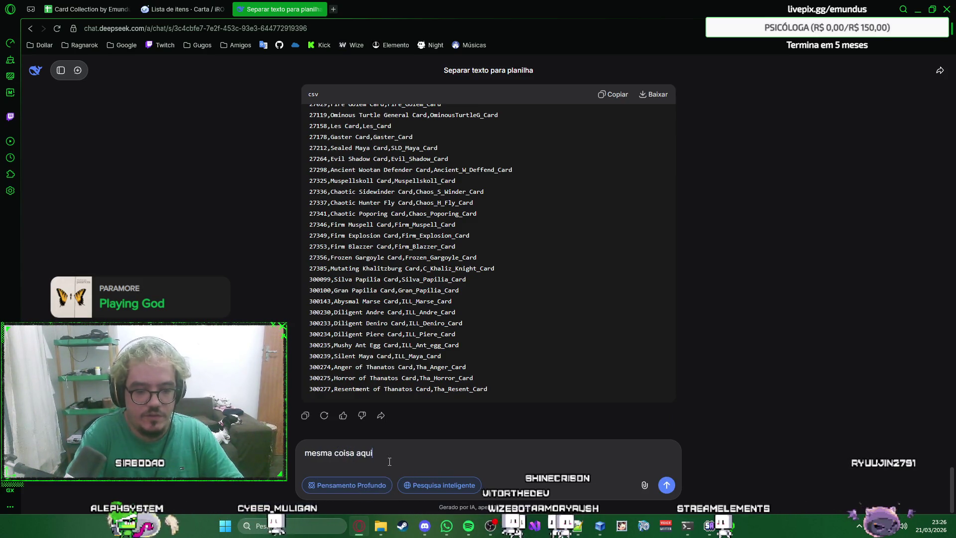
{"action": "key", "text": "ctrl+v"}
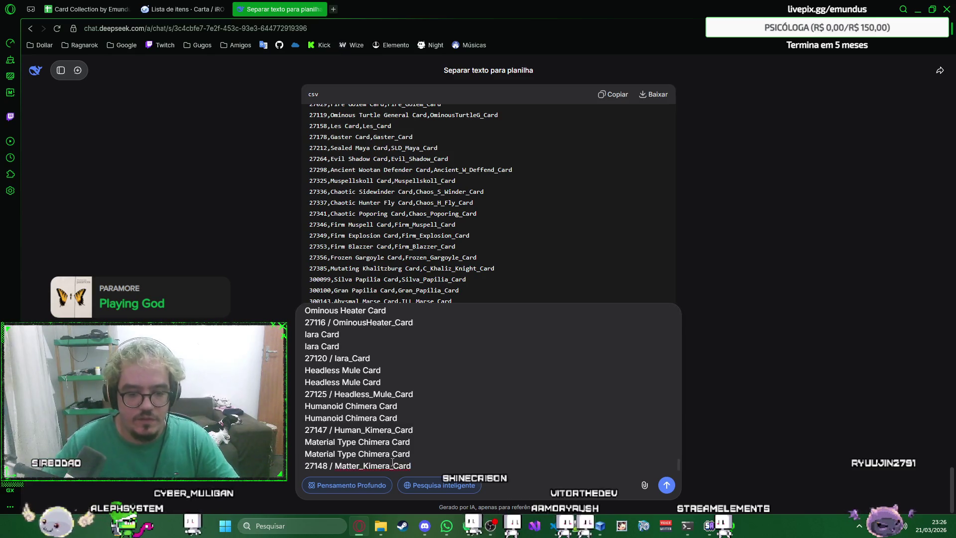
Step: Copy every page-two Acessório card down to Aferde Card and return to the DeepSeek chat
{"action": "left_click", "coordinate": [187, 10]}
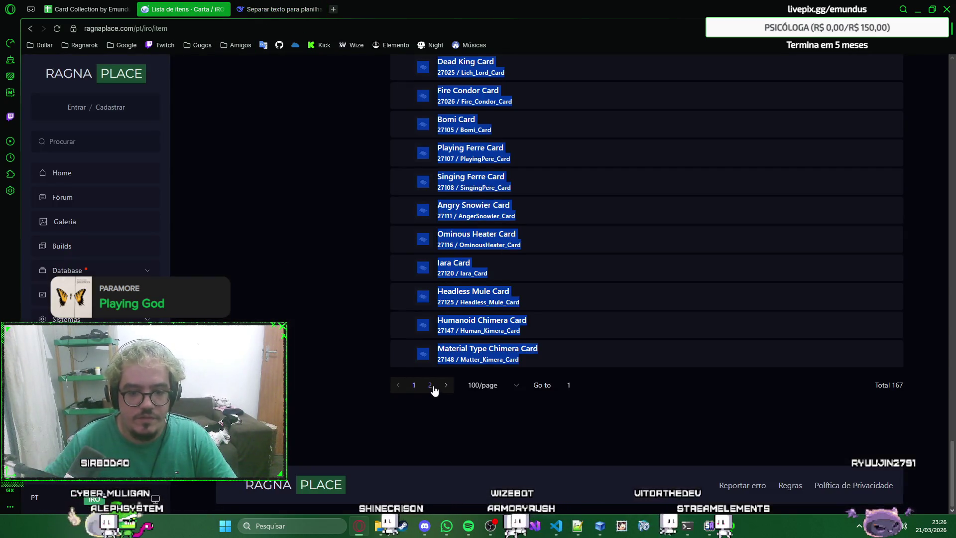
{"action": "left_click", "coordinate": [430, 386]}
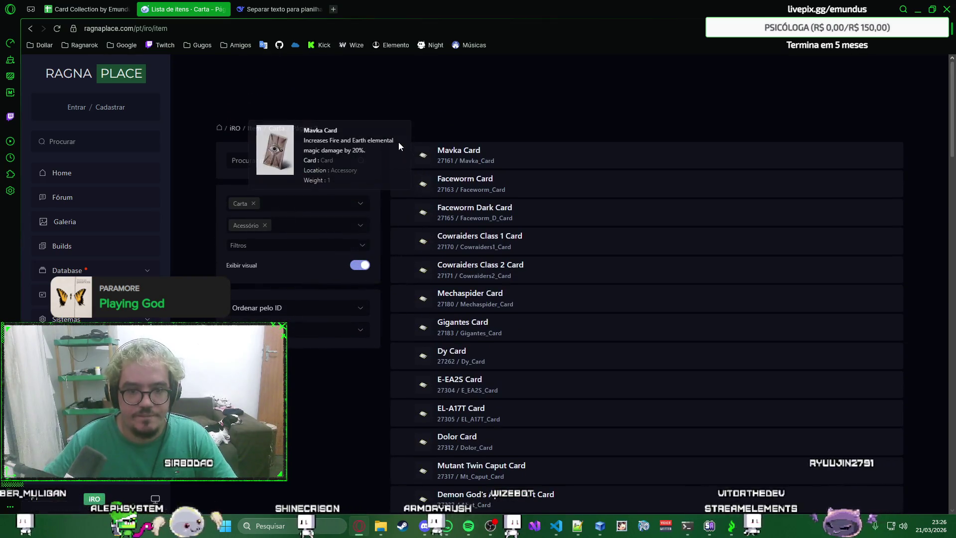
{"action": "mouse_move", "coordinate": [404, 147]}
{"action": "left_mouse_down"}
{"action": "mouse_move", "coordinate": [535, 372]}
{"action": "mouse_move", "coordinate": [530, 361]}
{"action": "left_mouse_up"}
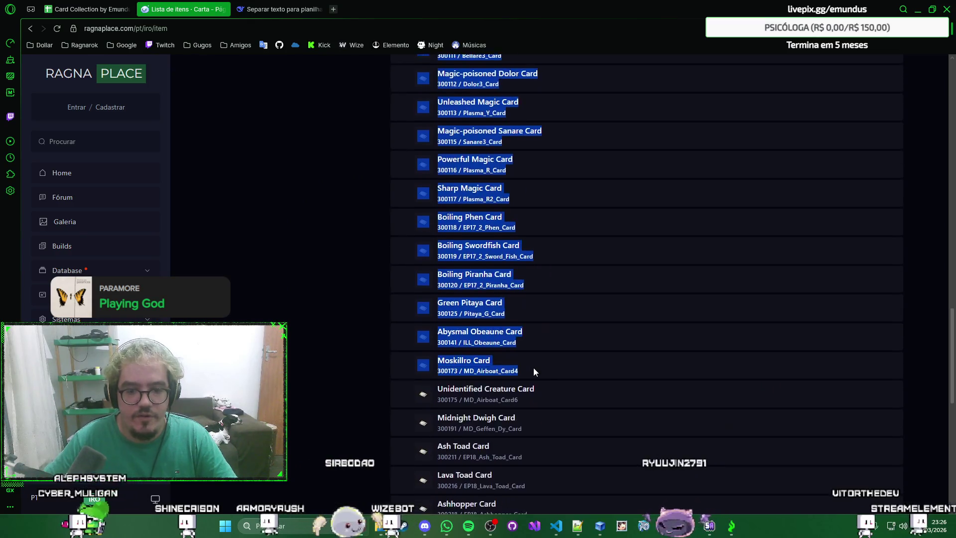
{"action": "key", "text": "ctrl+c"}
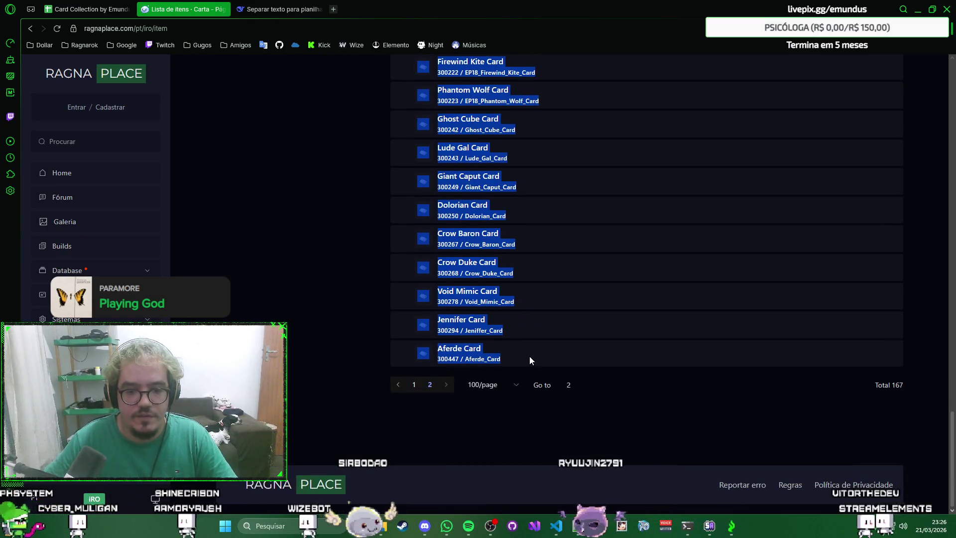
{"action": "key", "text": "ctrl+Tab"}
{"action": "key", "text": "ctrl+v"}
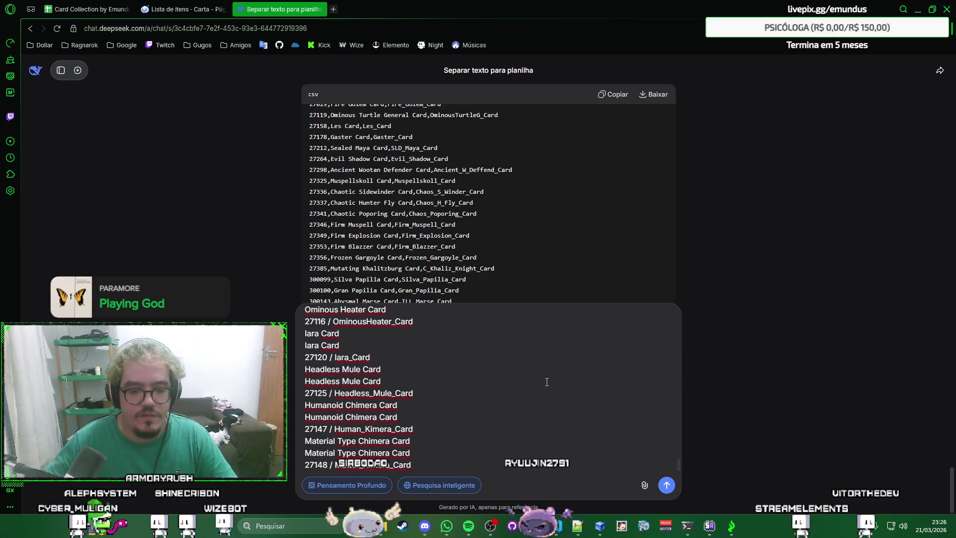
Step: Send both Acessório card batches to DeepSeek for CSV conversion and collapse its reasoning
{"action": "key", "text": "shift+Return"}
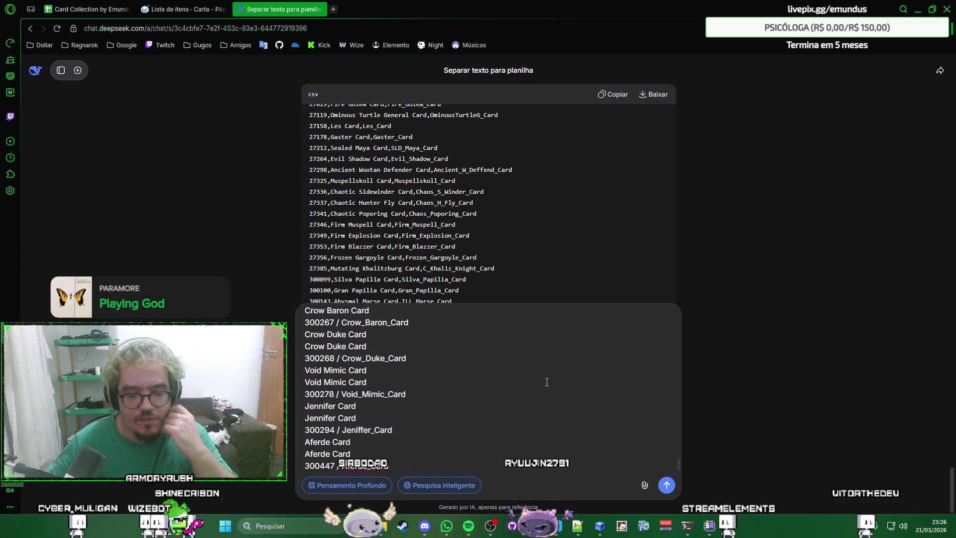
{"action": "key", "text": "Return"}
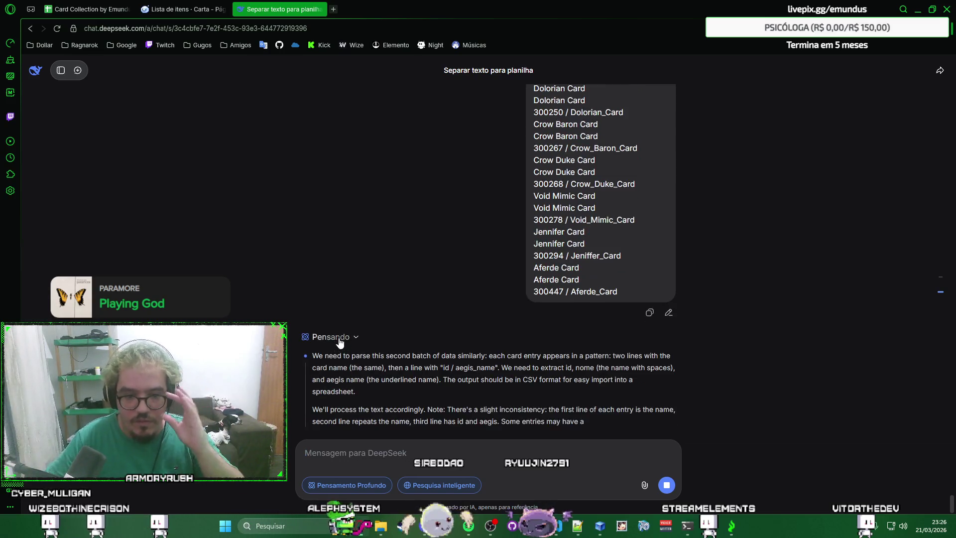
{"action": "left_click", "coordinate": [335, 286]}
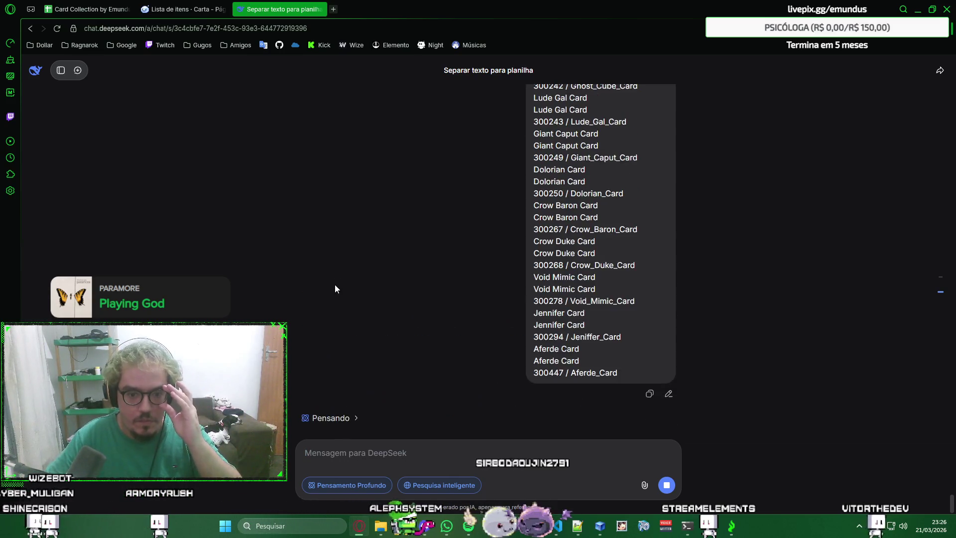
{"action": "right_click", "coordinate": [733, 297]}
{"action": "left_click", "coordinate": [732, 325]}
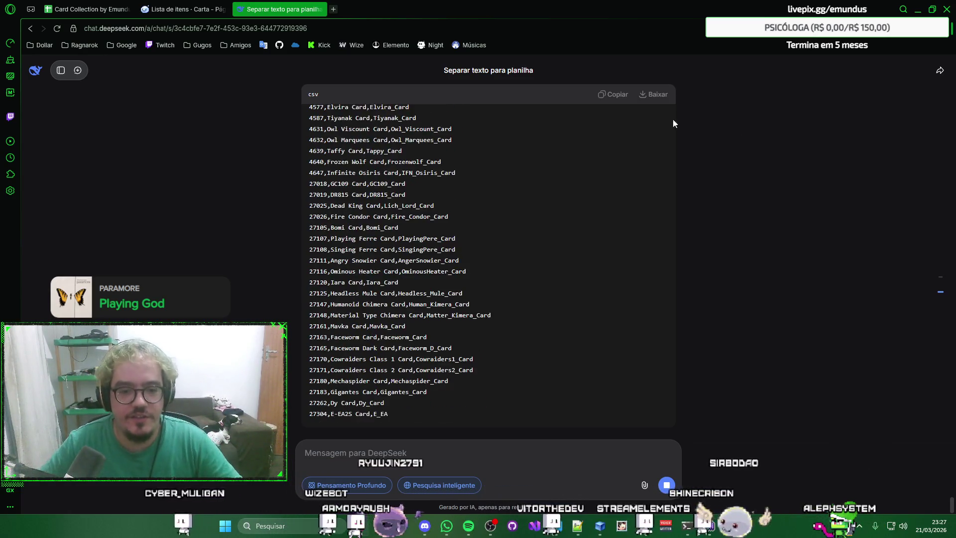
Step: Review both Acessório pages in RagnaPlace's compact tagged layout, returning to page 1
{"action": "left_click", "coordinate": [183, 9]}
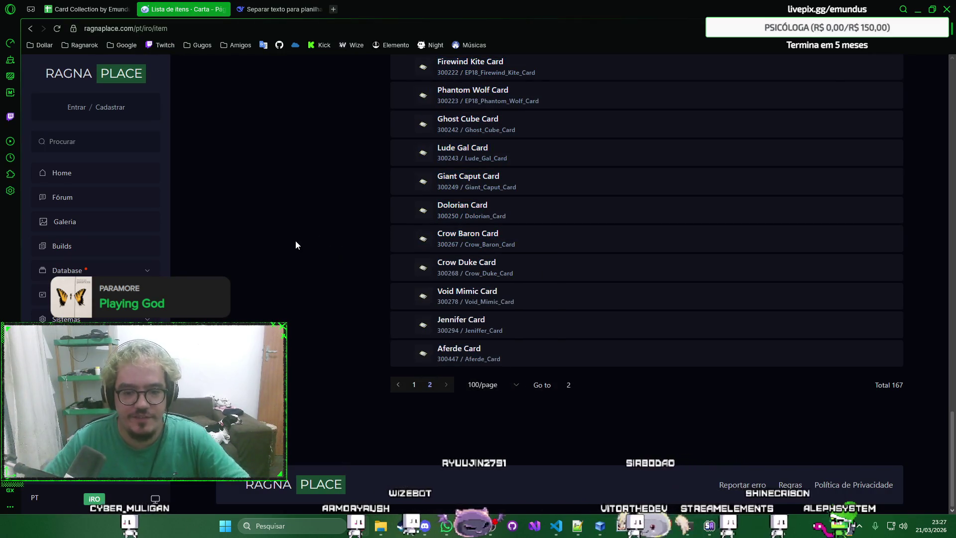
{"action": "scroll", "coordinate": [295, 240], "scroll_direction": "up", "scroll_amount": 15}
{"action": "left_click", "coordinate": [360, 266]}
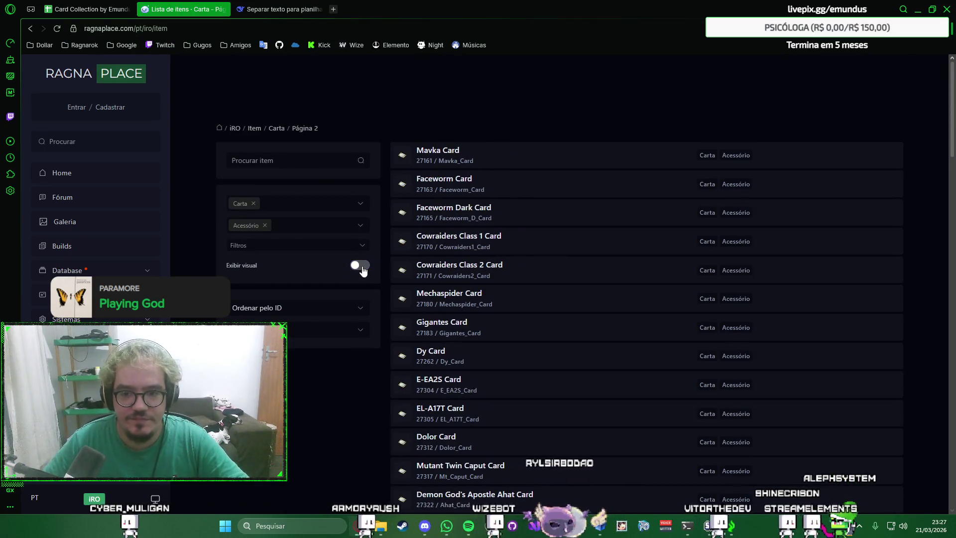
{"action": "scroll", "coordinate": [552, 184], "scroll_direction": "down", "scroll_amount": 3}
{"action": "scroll", "coordinate": [608, 116], "scroll_direction": "down", "scroll_amount": 5}
{"action": "scroll", "coordinate": [591, 177], "scroll_direction": "down", "scroll_amount": 5}
{"action": "scroll", "coordinate": [590, 185], "scroll_direction": "down", "scroll_amount": 5}
{"action": "scroll", "coordinate": [591, 186], "scroll_direction": "down", "scroll_amount": 4}
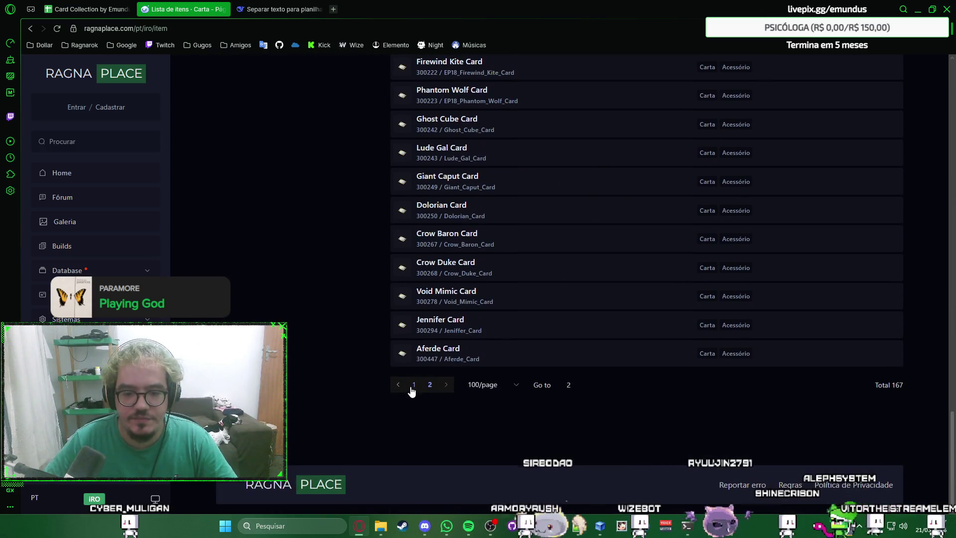
{"action": "left_click", "coordinate": [412, 385]}
{"action": "scroll", "coordinate": [607, 131], "scroll_direction": "down", "scroll_amount": 5}
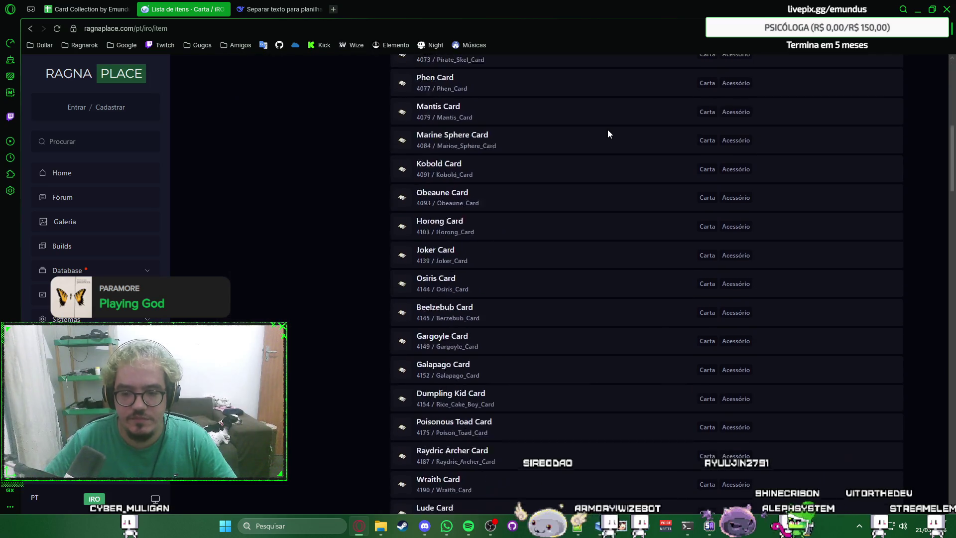
{"action": "scroll", "coordinate": [607, 133], "scroll_direction": "down", "scroll_amount": 5}
{"action": "scroll", "coordinate": [608, 134], "scroll_direction": "down", "scroll_amount": 5}
{"action": "scroll", "coordinate": [607, 134], "scroll_direction": "down", "scroll_amount": 5}
{"action": "scroll", "coordinate": [607, 133], "scroll_direction": "down", "scroll_amount": 5}
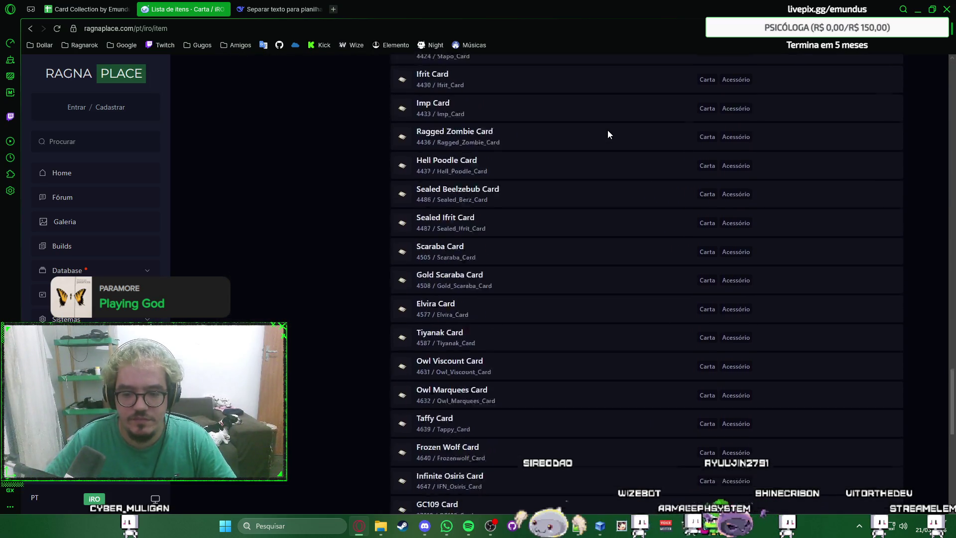
{"action": "scroll", "coordinate": [634, 187], "scroll_direction": "down", "scroll_amount": 5}
{"action": "scroll", "coordinate": [634, 250], "scroll_direction": "down", "scroll_amount": 3}
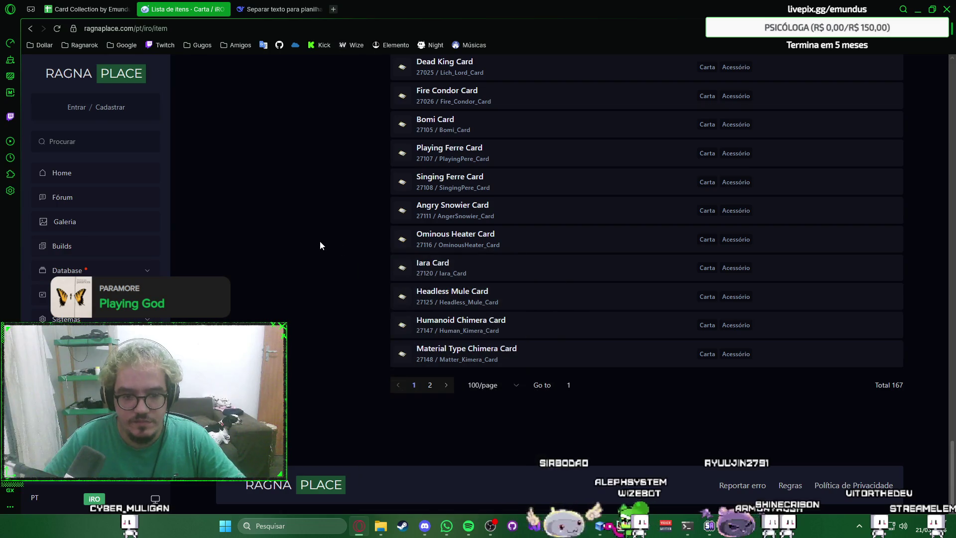
{"action": "key", "text": "Home"}
Step: Copy DeepSeek's finished Acessório CSV reply and return to the Cartas sheet
{"action": "key", "text": "ctrl+Tab"}
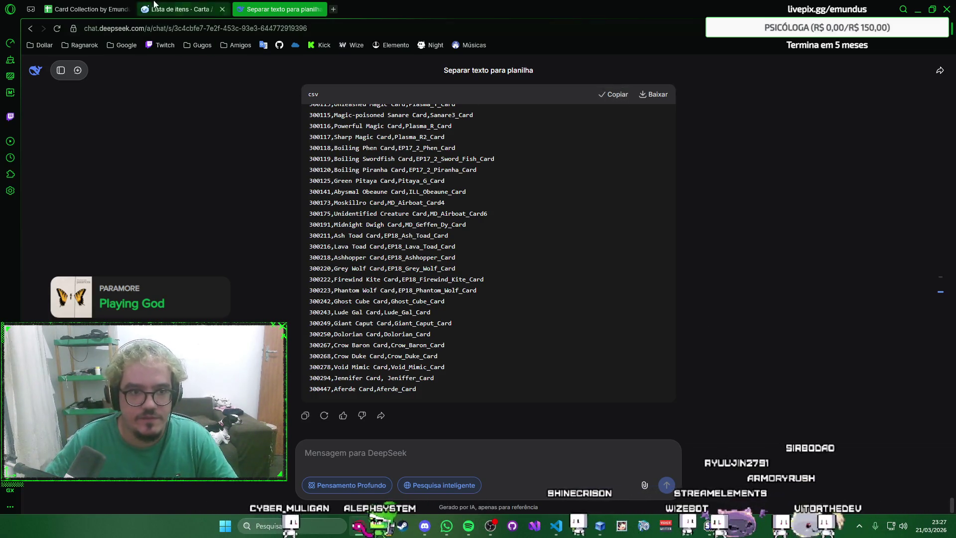
{"action": "key", "text": "ctrl+Tab"}
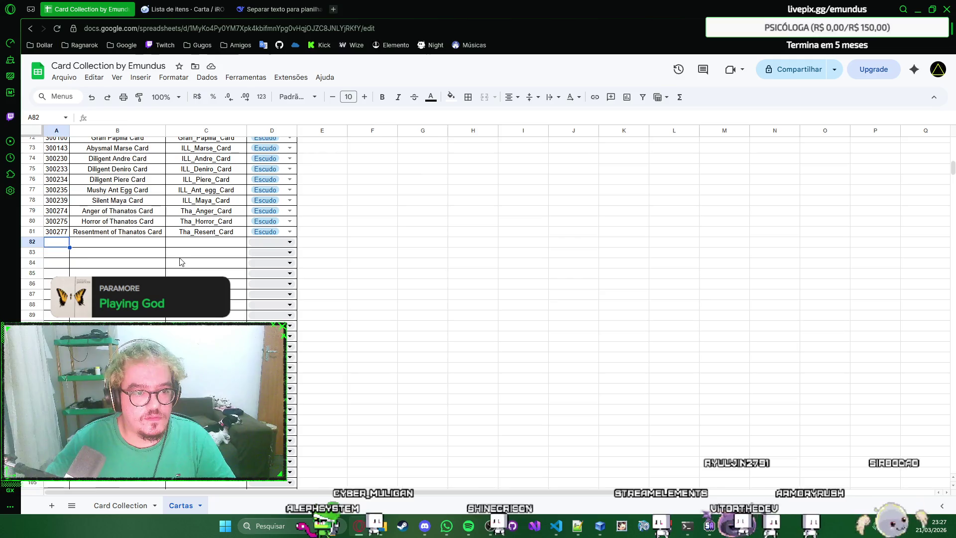
Step: Paste the Acessório CSV rows at row 82 and clear the duplicated header row
{"action": "key", "text": "ctrl+v"}
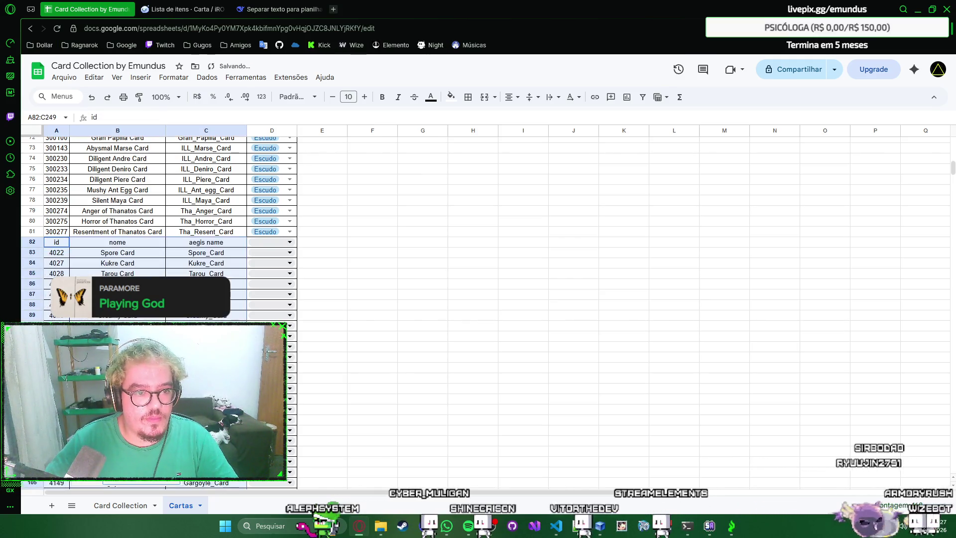
{"action": "left_click", "coordinate": [199, 245]}
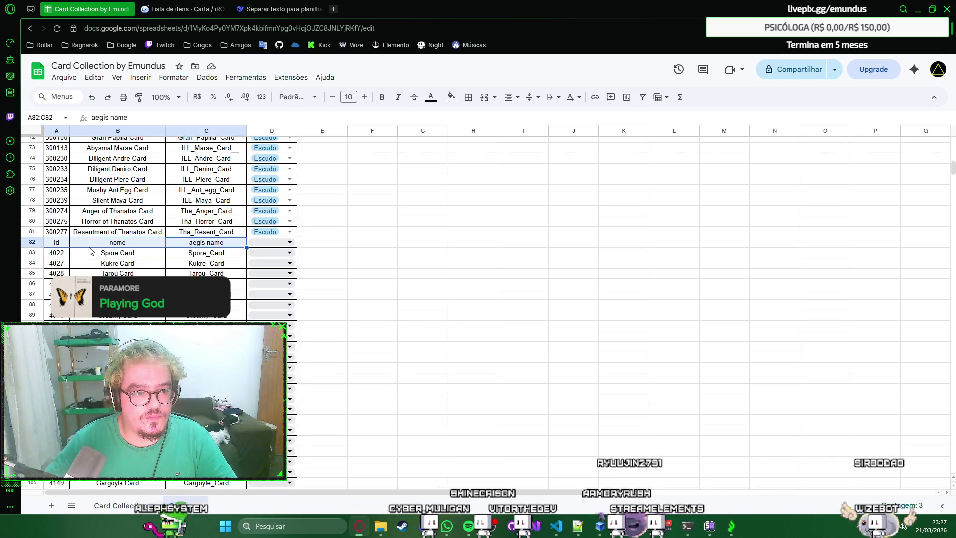
{"action": "scroll", "coordinate": [116, 256], "scroll_direction": "up", "scroll_amount": 5}
{"action": "scroll", "coordinate": [172, 254], "scroll_direction": "up", "scroll_amount": 5}
{"action": "scroll", "coordinate": [231, 249], "scroll_direction": "up", "scroll_amount": 5}
{"action": "scroll", "coordinate": [231, 250], "scroll_direction": "down", "scroll_amount": 5}
{"action": "scroll", "coordinate": [231, 250], "scroll_direction": "down", "scroll_amount": 5}
{"action": "scroll", "coordinate": [230, 249], "scroll_direction": "down", "scroll_amount": 5}
{"action": "scroll", "coordinate": [231, 250], "scroll_direction": "up", "scroll_amount": 2}
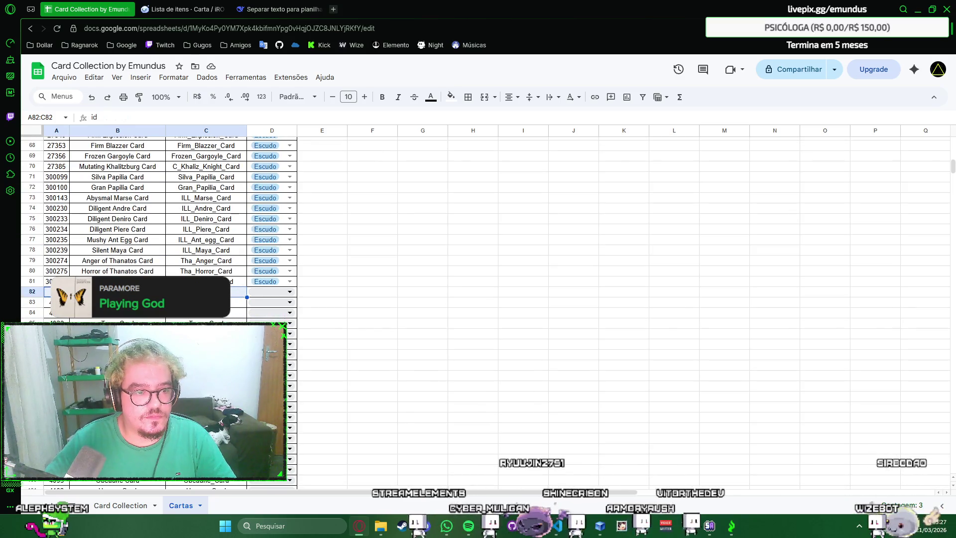
{"action": "left_click", "coordinate": [117, 302]}
{"action": "left_click", "coordinate": [33, 291]}
{"action": "right_click", "coordinate": [33, 291]}
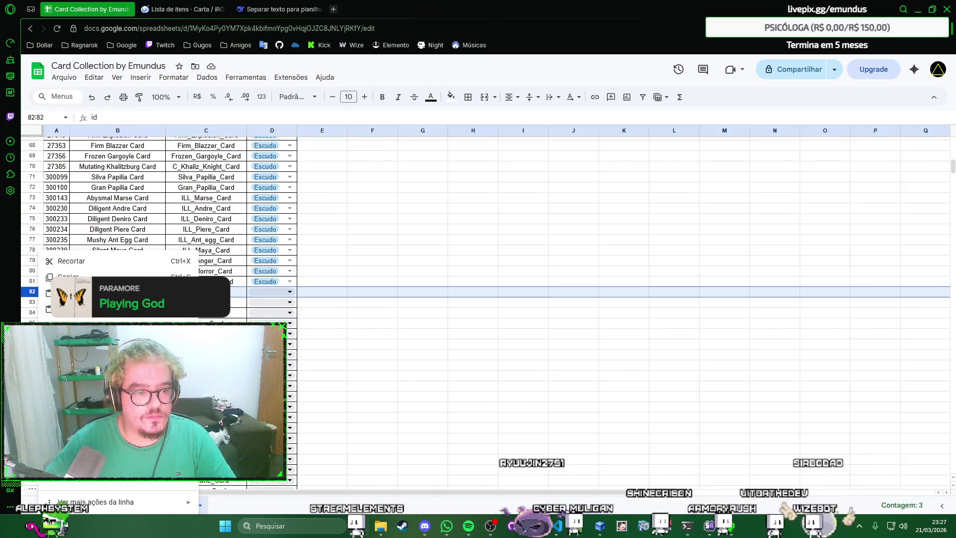
{"action": "left_click", "coordinate": [180, 319]}
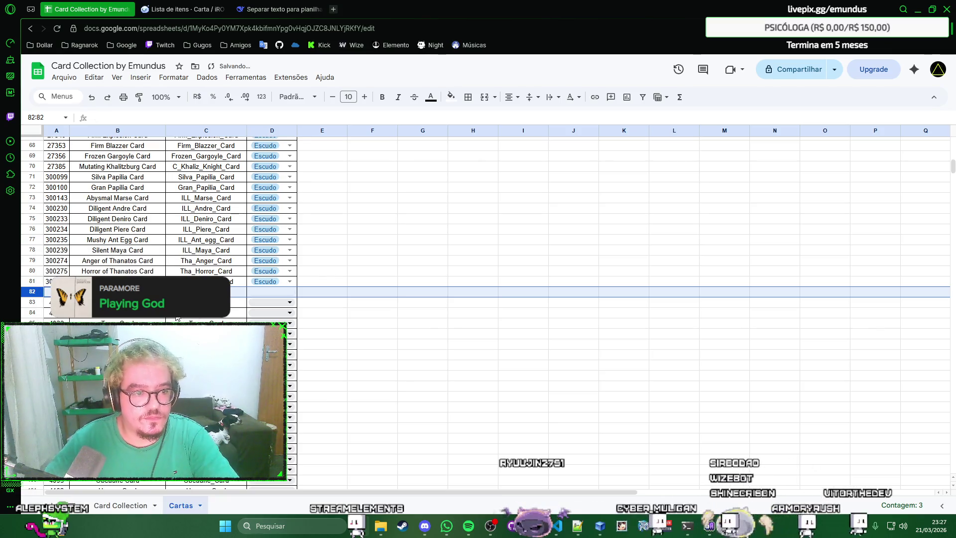
Step: Delete the leftover header text in A82:C82 so the cards start at row 83 with 4022, Spore_Card
{"action": "left_click", "coordinate": [206, 292]}
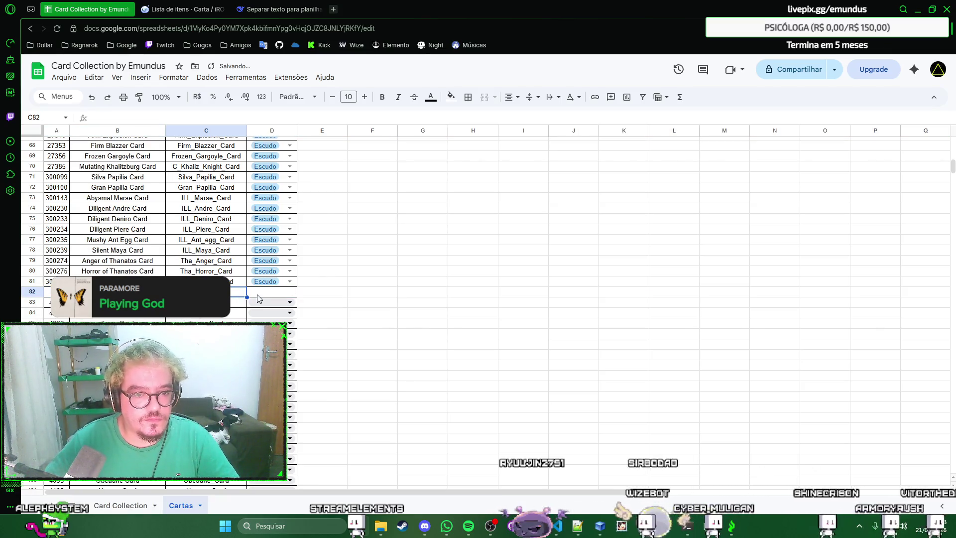
{"action": "key", "text": "shift+Home"}
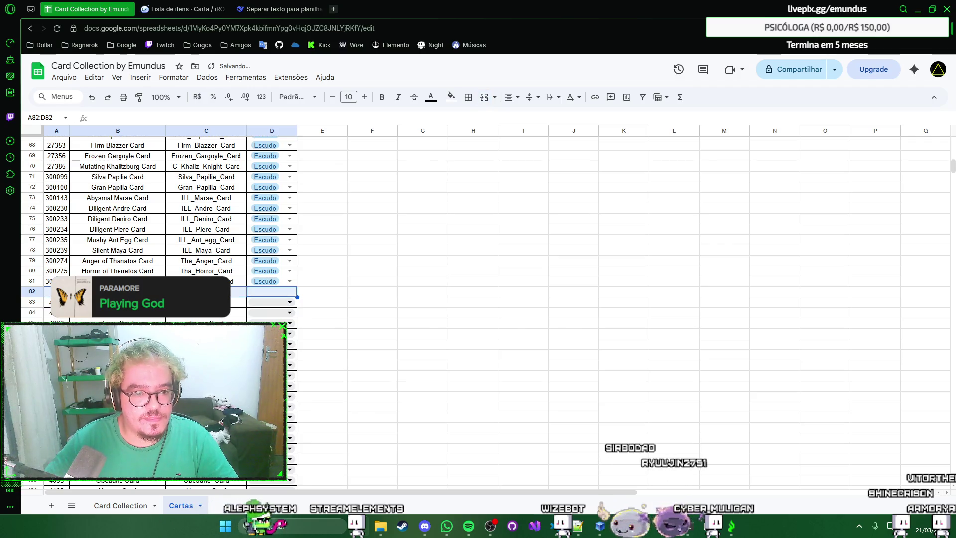
{"action": "left_click", "coordinate": [206, 302]}
{"action": "key", "text": "Up"}
{"action": "key", "text": "shift+Home"}
{"action": "key", "text": "Delete"}
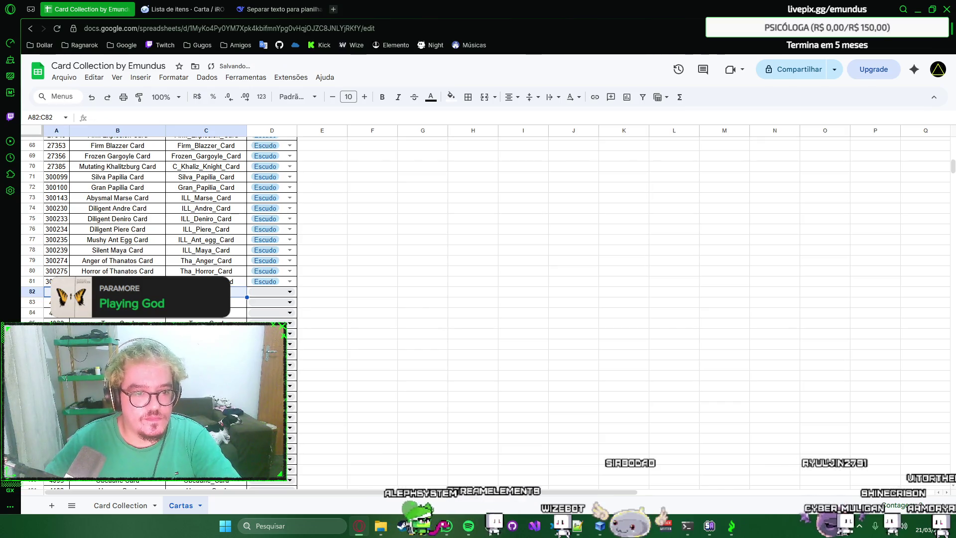
{"action": "key", "text": "Down"}
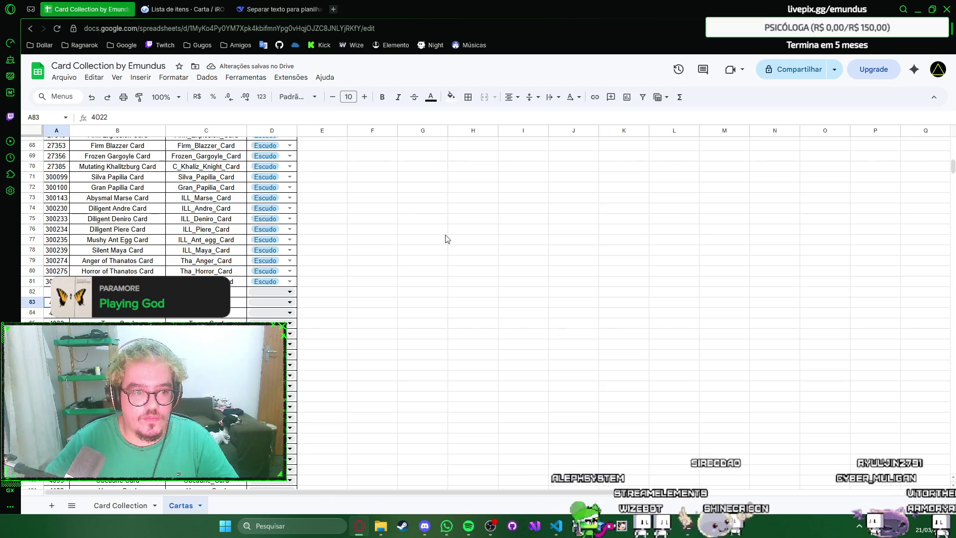
{"action": "scroll", "coordinate": [575, 258], "scroll_direction": "down", "scroll_amount": 3}
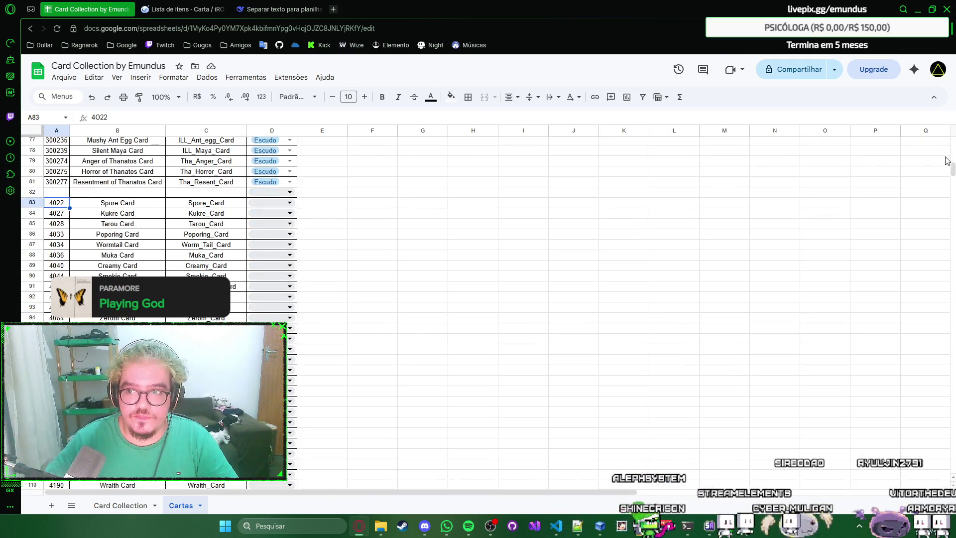
{"action": "left_click_drag", "start_coordinate": [951, 171], "coordinate": [949, 448]}
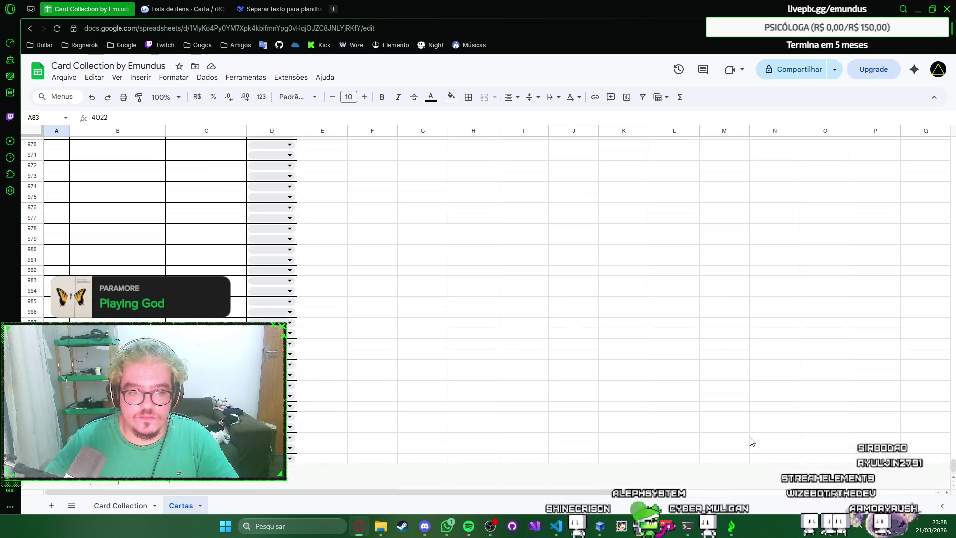
{"action": "scroll", "coordinate": [386, 328], "scroll_direction": "up", "scroll_amount": 15}
{"action": "scroll", "coordinate": [385, 328], "scroll_direction": "up", "scroll_amount": 10}
{"action": "scroll", "coordinate": [386, 328], "scroll_direction": "up", "scroll_amount": 15}
{"action": "scroll", "coordinate": [386, 327], "scroll_direction": "up", "scroll_amount": 15}
{"action": "scroll", "coordinate": [344, 314], "scroll_direction": "up", "scroll_amount": 10}
{"action": "scroll", "coordinate": [224, 270], "scroll_direction": "up", "scroll_amount": 10}
{"action": "scroll", "coordinate": [135, 239], "scroll_direction": "up", "scroll_amount": 9}
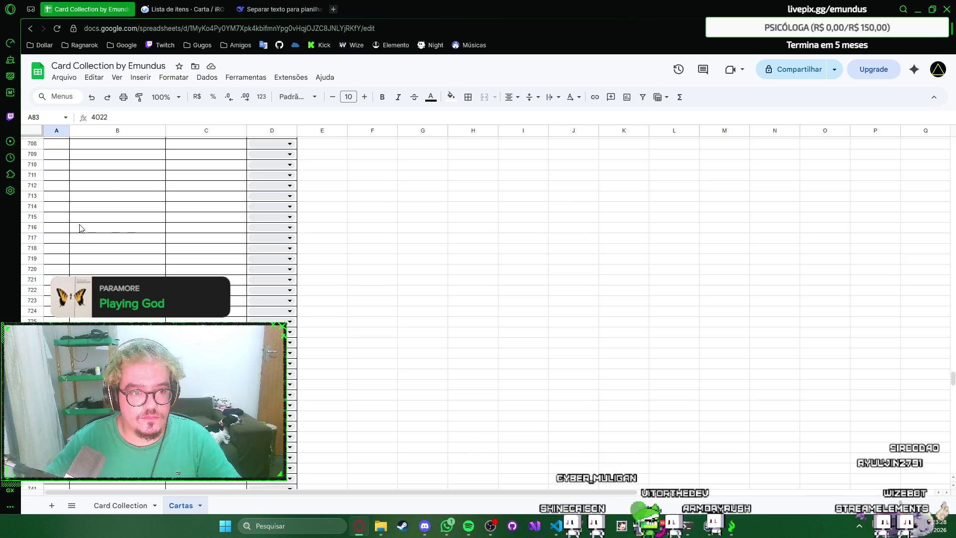
{"action": "scroll", "coordinate": [83, 229], "scroll_direction": "up", "scroll_amount": 10}
Step: Move the card block A83:C249 up one row so it spans A82:C248
{"action": "key", "text": "ctrl+Up"}
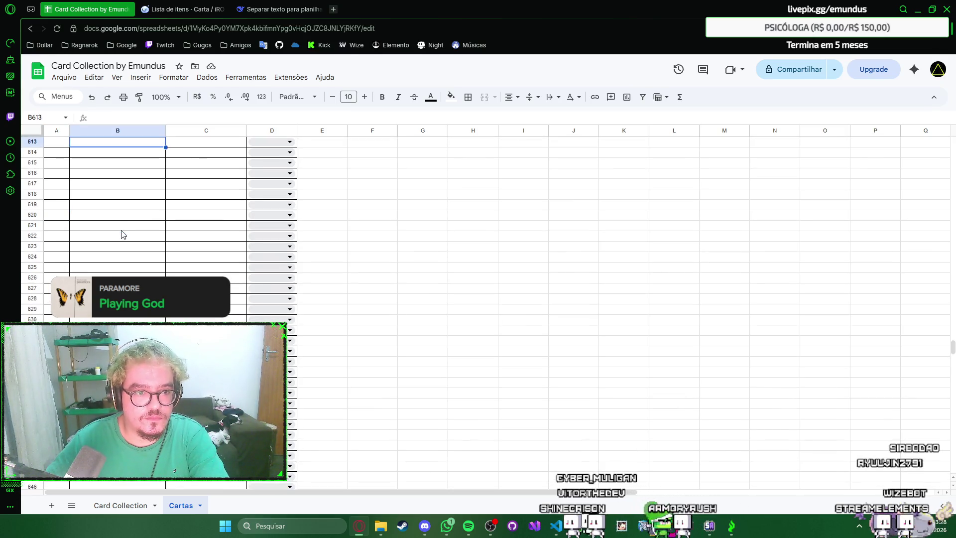
{"action": "key", "text": "ctrl+Up"}
{"action": "key", "text": "ctrl+Up"}
{"action": "key", "text": "ctrl+Down"}
{"action": "key", "text": "ctrl+Up"}
{"action": "scroll", "coordinate": [122, 236], "scroll_direction": "down", "scroll_amount": 3}
{"action": "scroll", "coordinate": [122, 235], "scroll_direction": "down", "scroll_amount": 3}
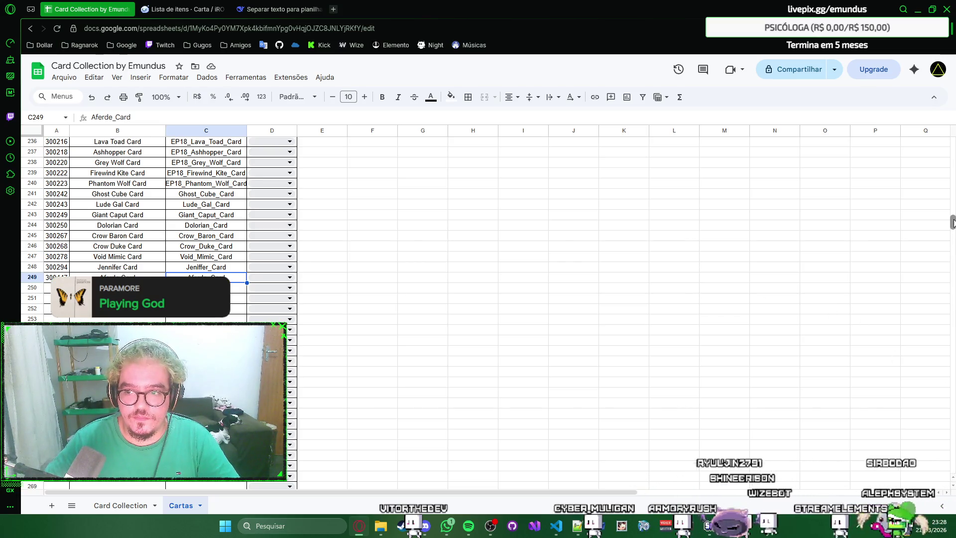
{"action": "scroll", "coordinate": [533, 177], "scroll_direction": "up", "scroll_amount": 5}
{"action": "scroll", "coordinate": [532, 177], "scroll_direction": "up", "scroll_amount": 5}
{"action": "scroll", "coordinate": [533, 176], "scroll_direction": "up", "scroll_amount": 5}
{"action": "scroll", "coordinate": [533, 177], "scroll_direction": "up", "scroll_amount": 5}
{"action": "scroll", "coordinate": [532, 178], "scroll_direction": "up", "scroll_amount": 5}
{"action": "scroll", "coordinate": [533, 178], "scroll_direction": "down", "scroll_amount": 3}
{"action": "left_click", "coordinate": [59, 239], "text": "shift"}
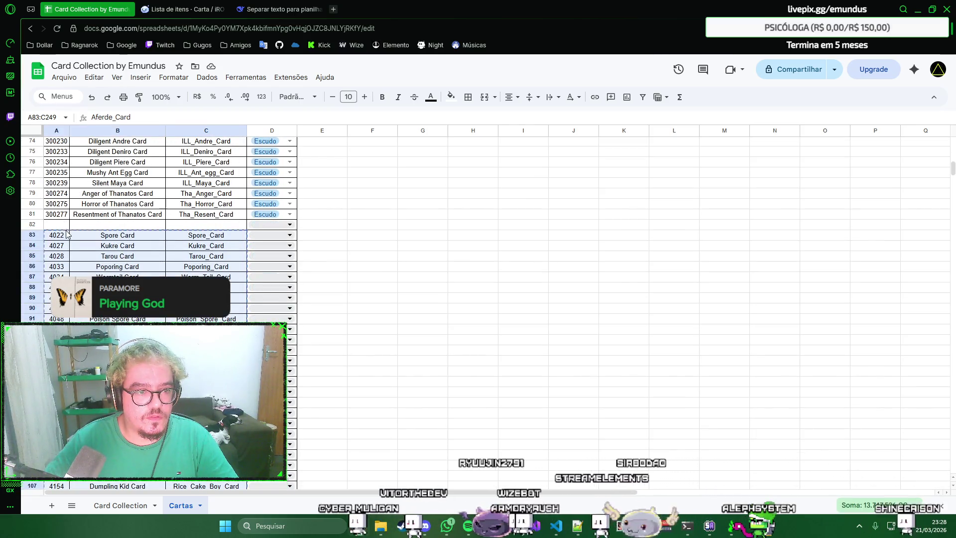
{"action": "left_click_drag", "start_coordinate": [65, 231], "coordinate": [66, 224]}
{"action": "scroll", "coordinate": [427, 250], "scroll_direction": "down", "scroll_amount": 3}
{"action": "scroll", "coordinate": [426, 250], "scroll_direction": "down", "scroll_amount": 5}
{"action": "scroll", "coordinate": [431, 249], "scroll_direction": "down", "scroll_amount": 5}
{"action": "scroll", "coordinate": [432, 249], "scroll_direction": "down", "scroll_amount": 8}
{"action": "scroll", "coordinate": [432, 249], "scroll_direction": "down", "scroll_amount": 2}
{"action": "scroll", "coordinate": [432, 249], "scroll_direction": "up", "scroll_amount": 2}
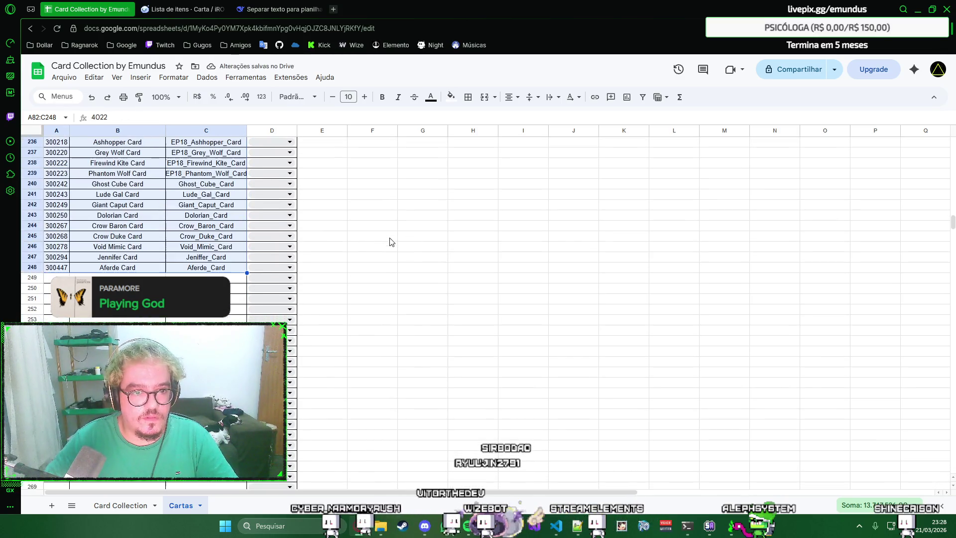
Step: Apply a border option to blank row A249:C249 and glance at the RagnaPlace list
{"action": "left_click", "coordinate": [385, 238]}
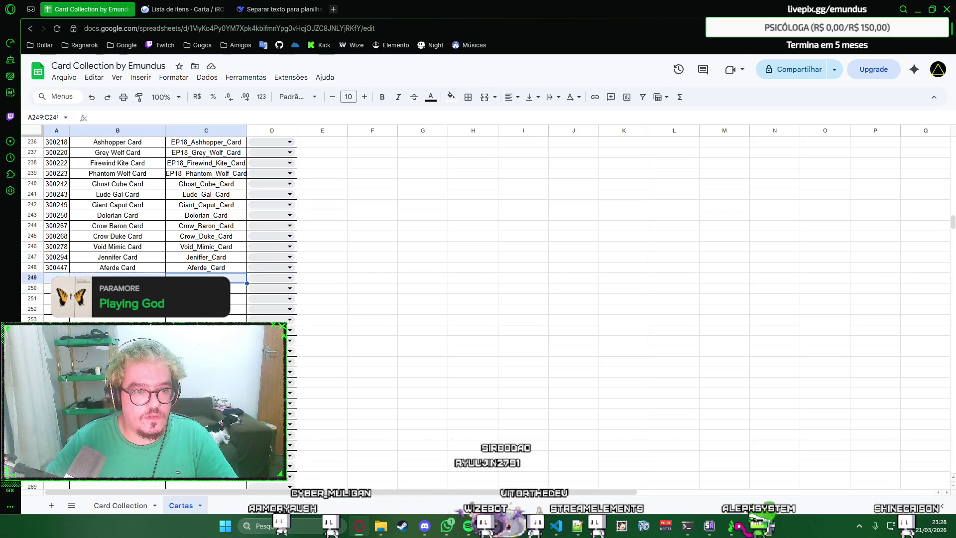
{"action": "left_click", "coordinate": [468, 96]}
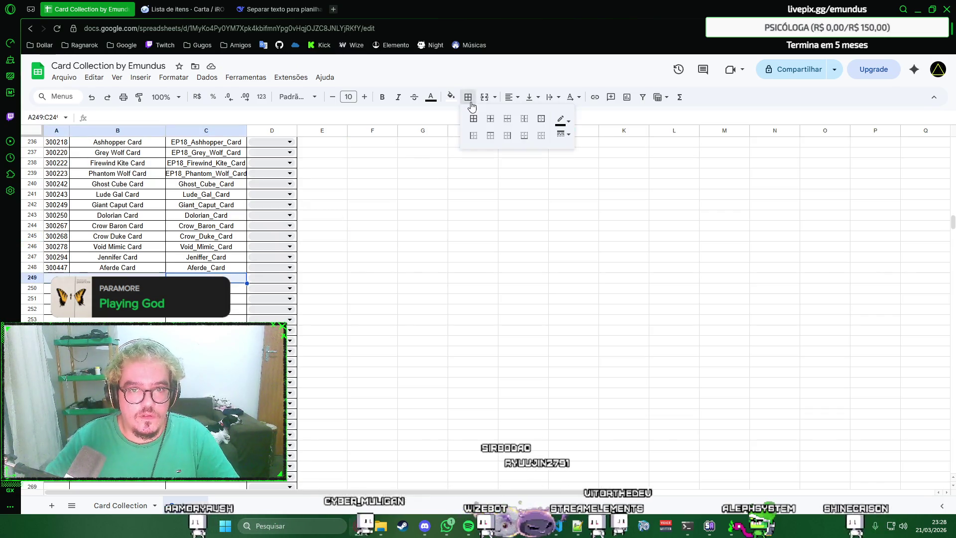
{"action": "left_click", "coordinate": [474, 118]}
{"action": "left_click", "coordinate": [447, 217]}
{"action": "scroll", "coordinate": [372, 174], "scroll_direction": "up", "scroll_amount": 3}
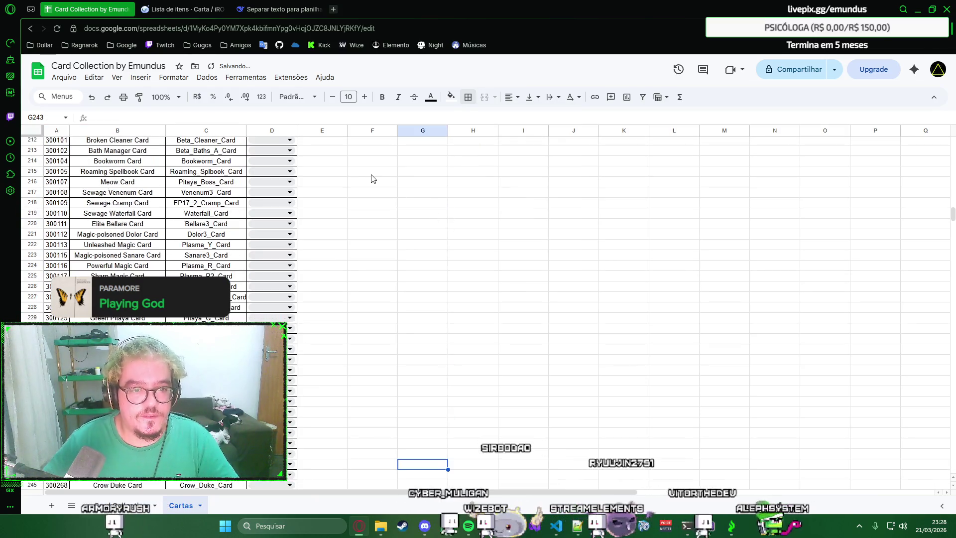
{"action": "key", "text": "alt+Tab"}
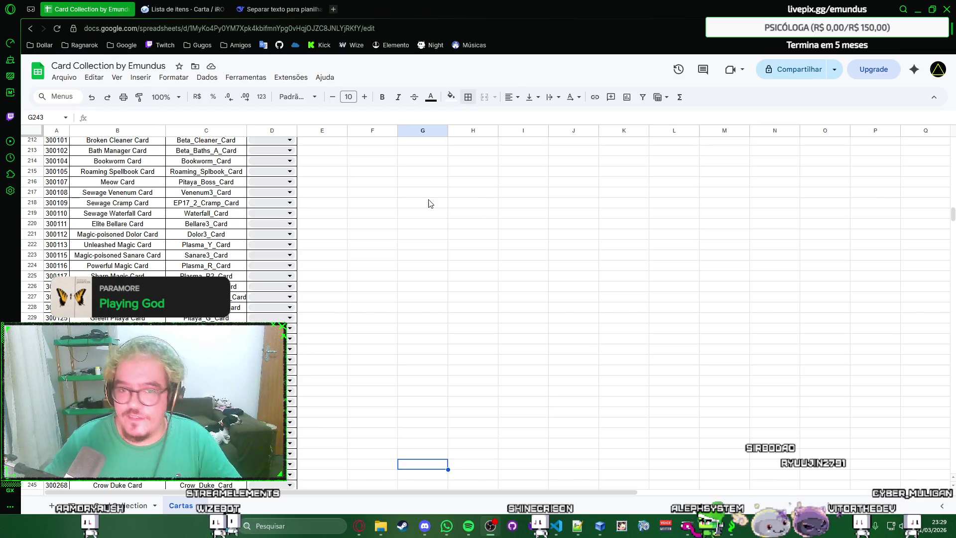
{"action": "left_click", "coordinate": [373, 203]}
{"action": "scroll", "coordinate": [351, 209], "scroll_direction": "up", "scroll_amount": 5}
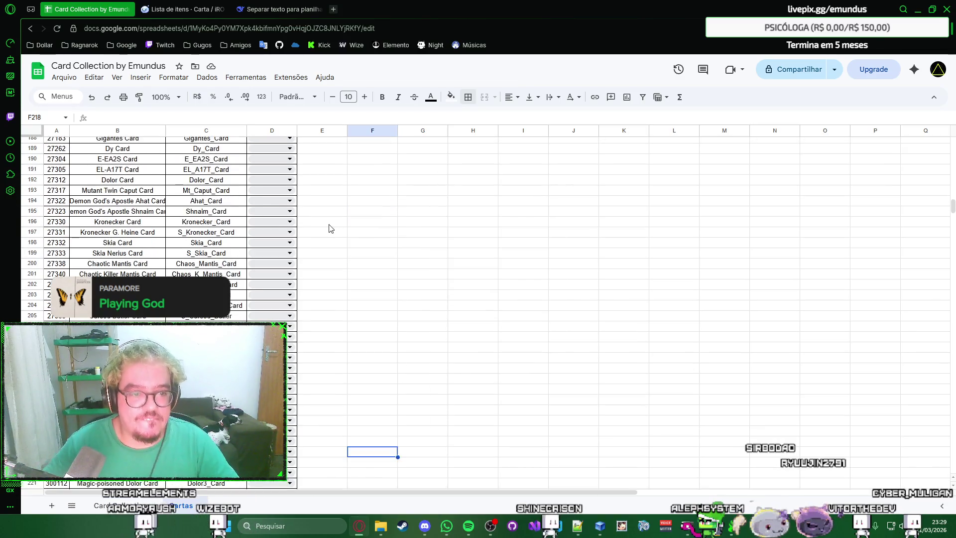
{"action": "scroll", "coordinate": [332, 226], "scroll_direction": "up", "scroll_amount": 5}
{"action": "scroll", "coordinate": [331, 226], "scroll_direction": "up", "scroll_amount": 5}
{"action": "scroll", "coordinate": [329, 228], "scroll_direction": "up", "scroll_amount": 5}
{"action": "scroll", "coordinate": [331, 228], "scroll_direction": "up", "scroll_amount": 5}
{"action": "scroll", "coordinate": [331, 228], "scroll_direction": "up", "scroll_amount": 5}
{"action": "scroll", "coordinate": [331, 228], "scroll_direction": "down", "scroll_amount": 5}
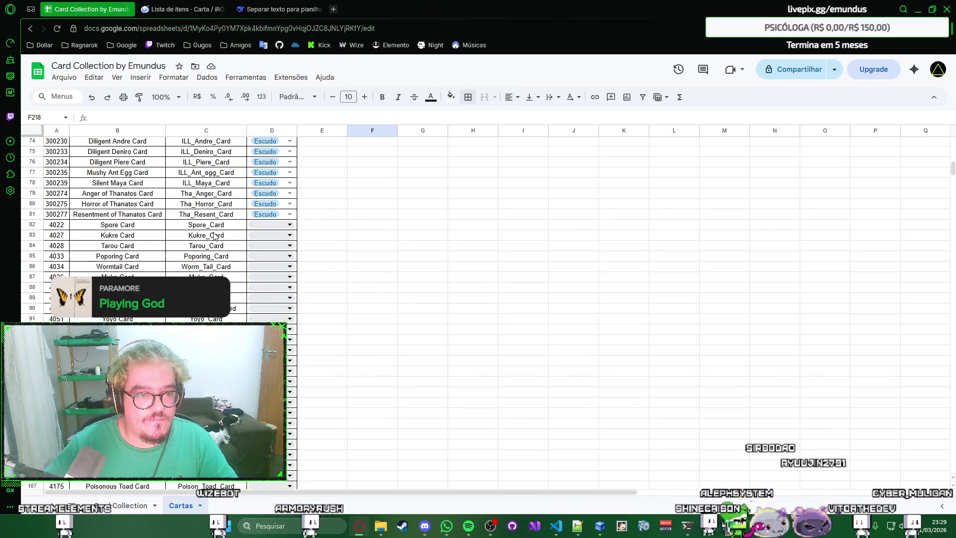
{"action": "left_click", "coordinate": [180, 9]}
Step: Set Spore Card's type in D82 to Acessório from the dropdown
{"action": "left_click", "coordinate": [86, 9]}
{"action": "left_click", "coordinate": [290, 224]}
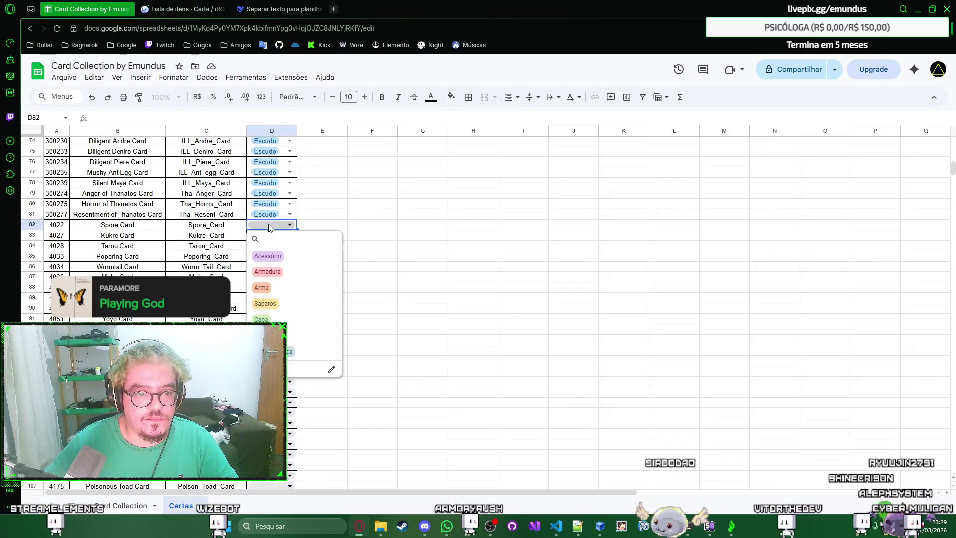
{"action": "left_click", "coordinate": [269, 255]}
{"action": "key", "text": "Escape"}
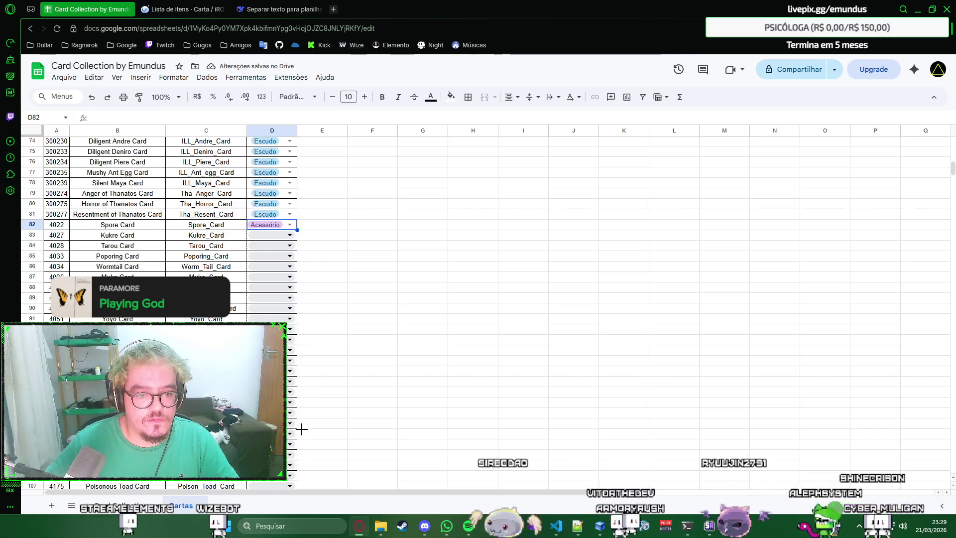
{"action": "scroll", "coordinate": [301, 485], "scroll_direction": "down", "scroll_amount": 1}
{"action": "scroll", "coordinate": [302, 498], "scroll_direction": "down", "scroll_amount": 1}
{"action": "scroll", "coordinate": [302, 508], "scroll_direction": "down", "scroll_amount": 7}
{"action": "scroll", "coordinate": [302, 517], "scroll_direction": "down", "scroll_amount": 6}
{"action": "scroll", "coordinate": [303, 523], "scroll_direction": "down", "scroll_amount": 6}
{"action": "scroll", "coordinate": [302, 523], "scroll_direction": "down", "scroll_amount": 10}
{"action": "scroll", "coordinate": [303, 519], "scroll_direction": "down", "scroll_amount": 10}
{"action": "scroll", "coordinate": [299, 373], "scroll_direction": "down", "scroll_amount": 9}
Step: Fill Acessório down column D through row 248, Aferde Card
{"action": "left_click", "coordinate": [291, 160], "text": "shift"}
{"action": "key", "text": "ctrl+v"}
{"action": "scroll", "coordinate": [325, 222], "scroll_direction": "up", "scroll_amount": 3}
{"action": "left_click", "coordinate": [326, 238]}
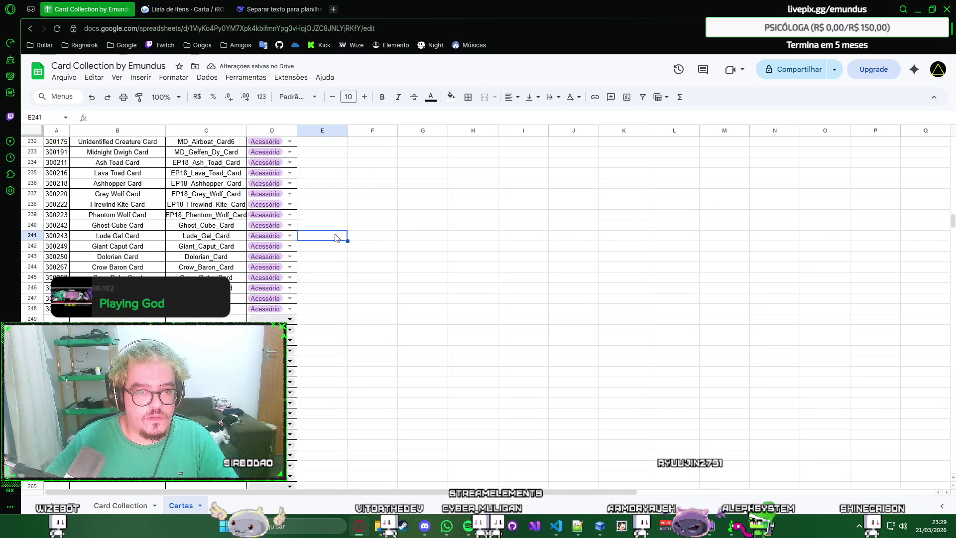
{"action": "scroll", "coordinate": [210, 256], "scroll_direction": "down", "scroll_amount": 2}
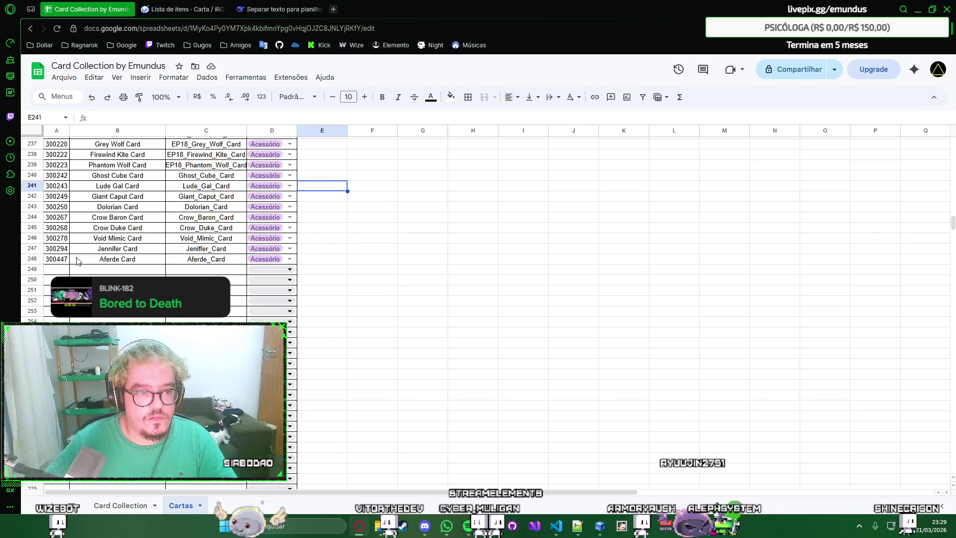
{"action": "scroll", "coordinate": [109, 260], "scroll_direction": "up", "scroll_amount": 10}
{"action": "scroll", "coordinate": [109, 259], "scroll_direction": "up", "scroll_amount": 10}
{"action": "scroll", "coordinate": [109, 260], "scroll_direction": "up", "scroll_amount": 10}
{"action": "scroll", "coordinate": [109, 259], "scroll_direction": "up", "scroll_amount": 10}
{"action": "scroll", "coordinate": [109, 260], "scroll_direction": "up", "scroll_amount": 4}
{"action": "scroll", "coordinate": [109, 260], "scroll_direction": "up", "scroll_amount": 4}
{"action": "scroll", "coordinate": [109, 260], "scroll_direction": "up", "scroll_amount": 4}
{"action": "scroll", "coordinate": [109, 260], "scroll_direction": "up", "scroll_amount": 4}
{"action": "scroll", "coordinate": [109, 260], "scroll_direction": "up", "scroll_amount": 2}
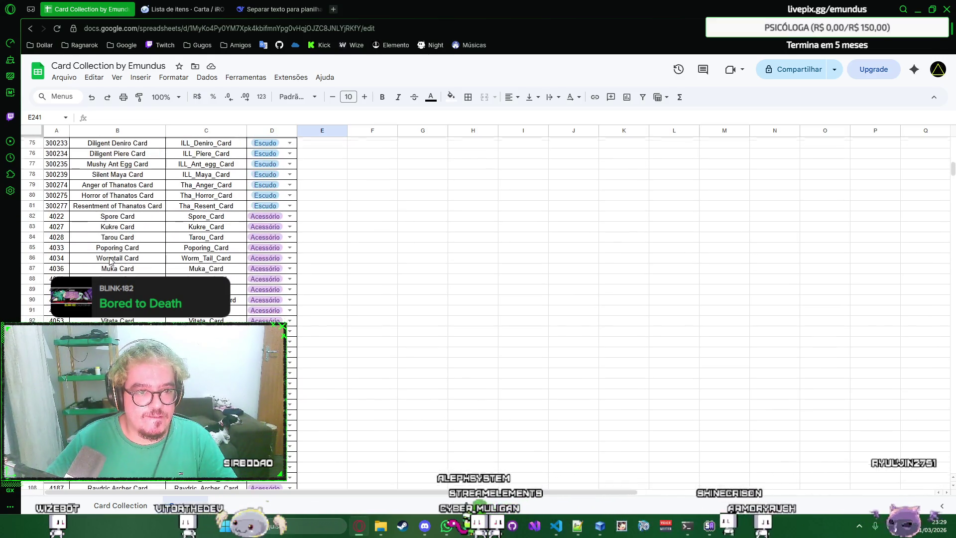
{"action": "scroll", "coordinate": [112, 254], "scroll_direction": "down", "scroll_amount": 8}
{"action": "scroll", "coordinate": [129, 230], "scroll_direction": "down", "scroll_amount": 15}
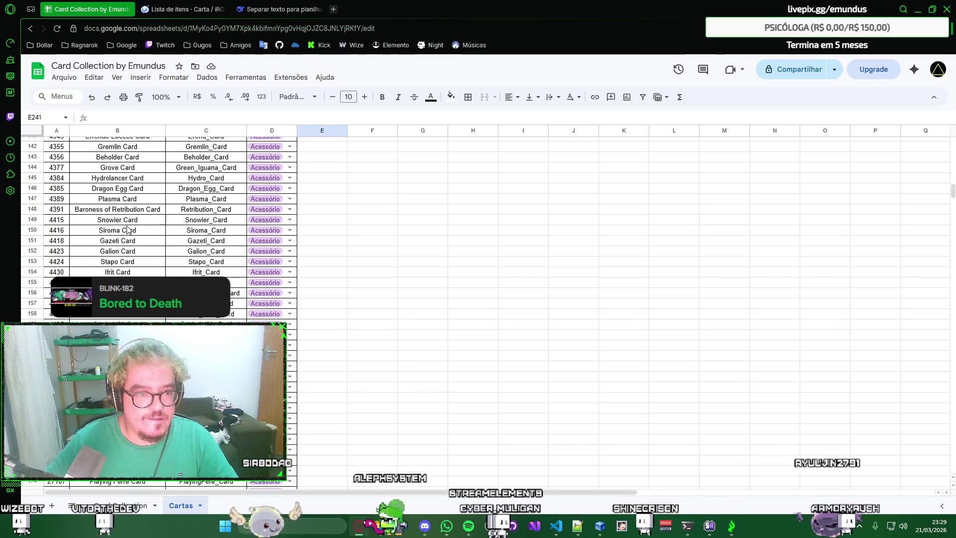
{"action": "scroll", "coordinate": [129, 230], "scroll_direction": "down", "scroll_amount": 8}
{"action": "scroll", "coordinate": [134, 231], "scroll_direction": "down", "scroll_amount": 8}
{"action": "scroll", "coordinate": [142, 231], "scroll_direction": "down", "scroll_amount": 8}
{"action": "scroll", "coordinate": [152, 233], "scroll_direction": "down", "scroll_amount": 8}
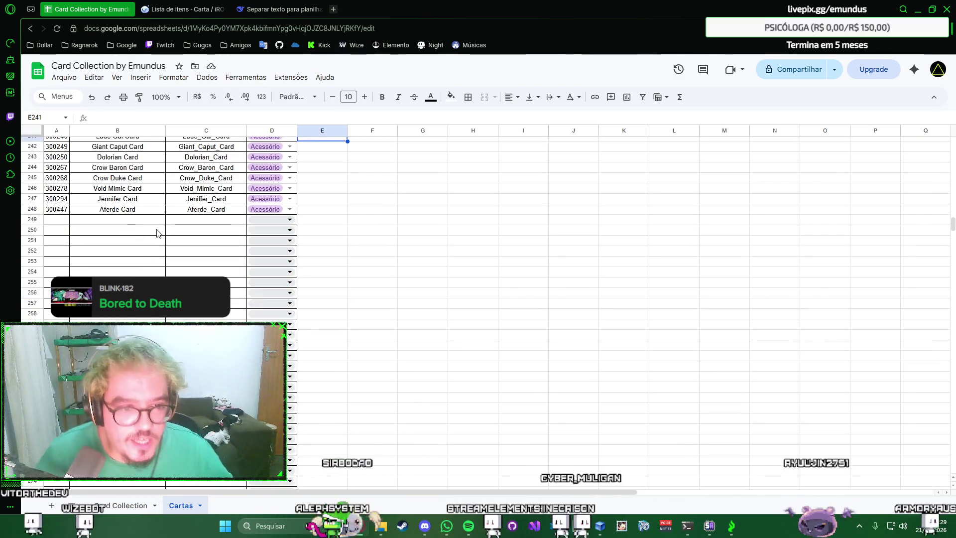
{"action": "right_click", "coordinate": [545, 211]}
{"action": "key", "text": "Escape"}
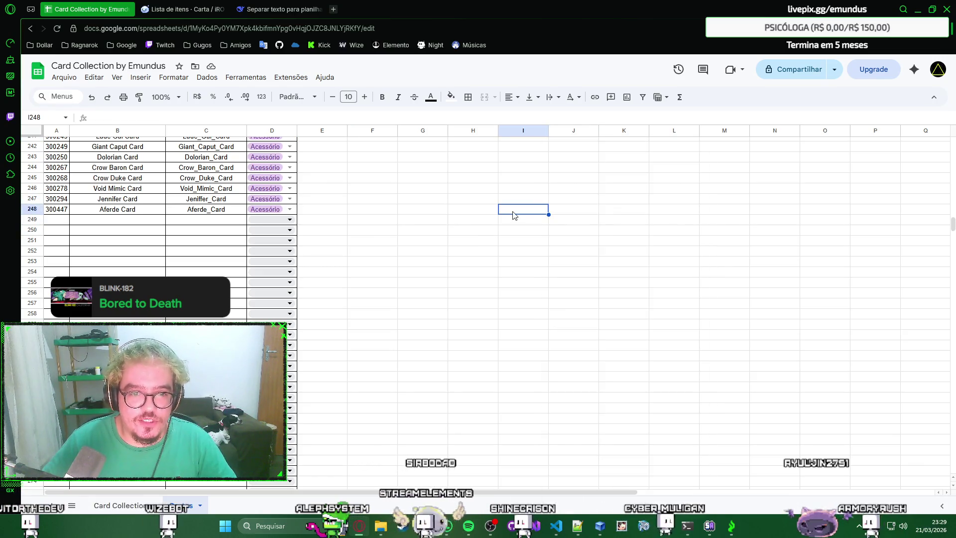
{"action": "left_click", "coordinate": [497, 204]}
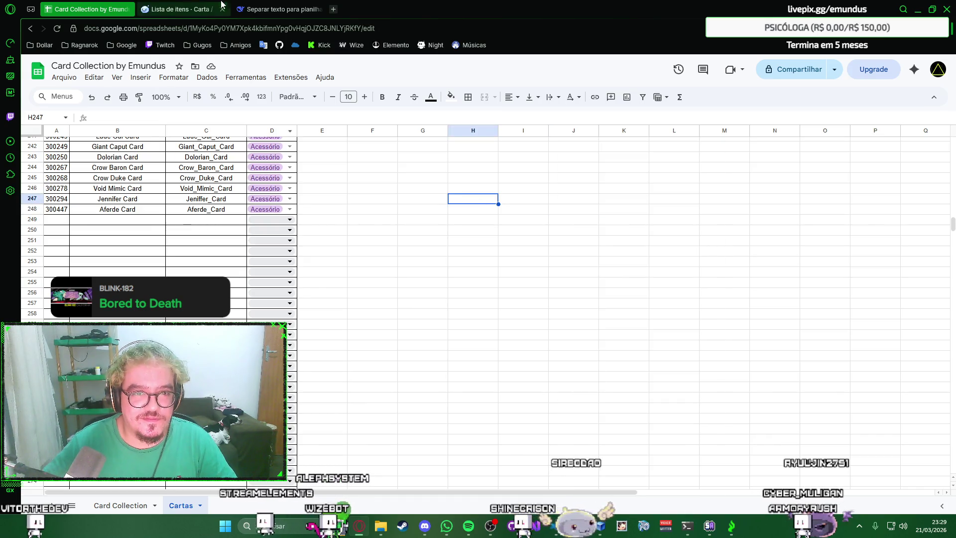
Step: Swap the RagnaPlace subcategory filter from Acessório to Armadura
{"action": "left_click", "coordinate": [276, 9]}
{"action": "left_click", "coordinate": [201, 6]}
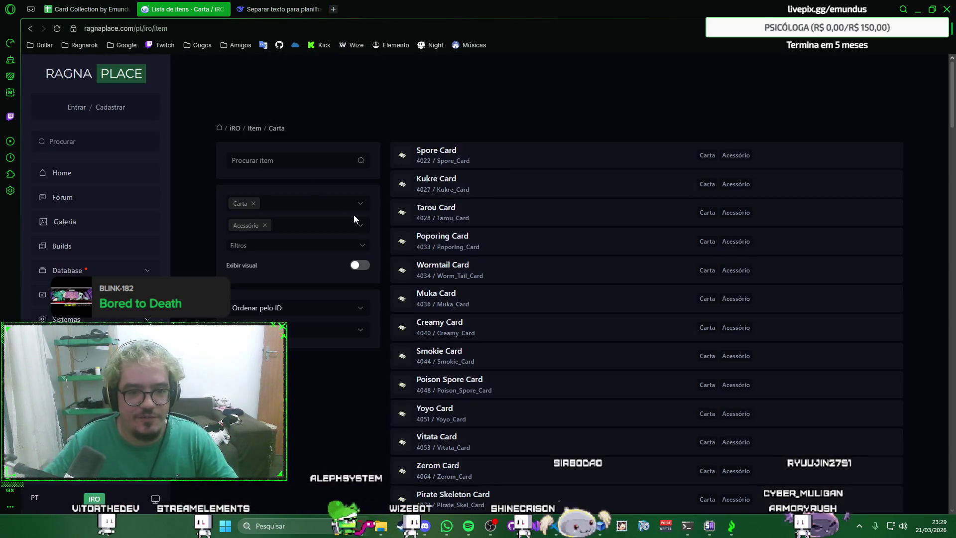
{"action": "left_click", "coordinate": [364, 225]}
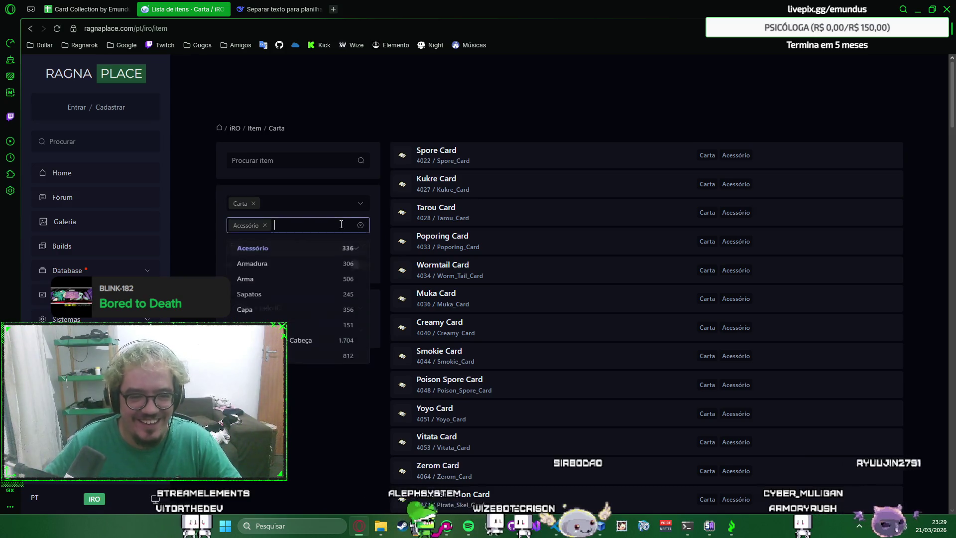
{"action": "left_click", "coordinate": [329, 255]}
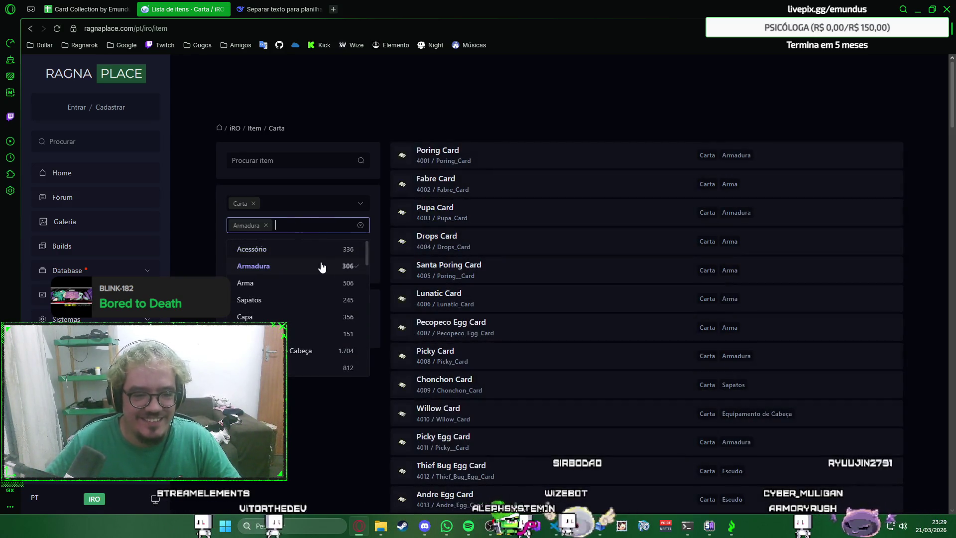
{"action": "left_click", "coordinate": [321, 267]}
{"action": "left_click", "coordinate": [448, 113]}
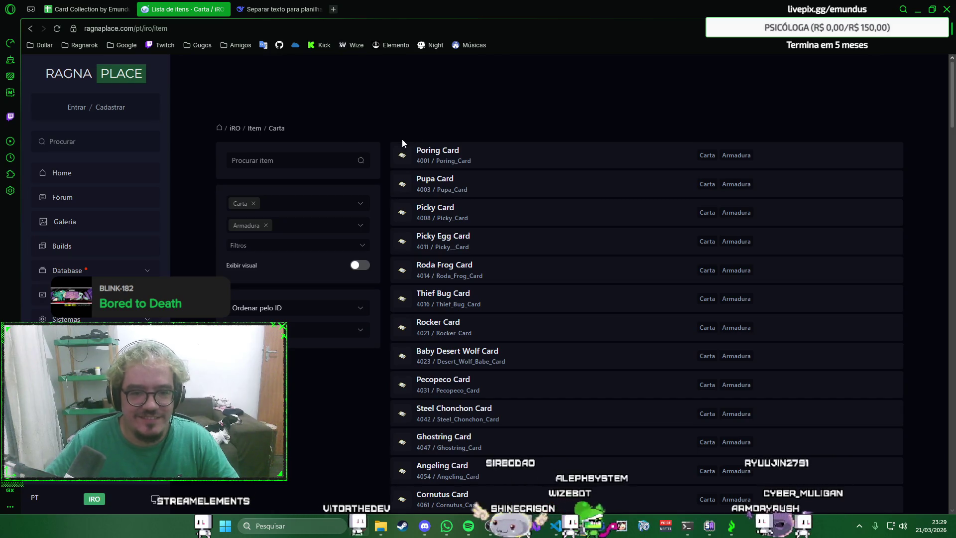
Step: Enable Exibir visual and select all Armadura cards on page one for copying
{"action": "left_click", "coordinate": [359, 265]}
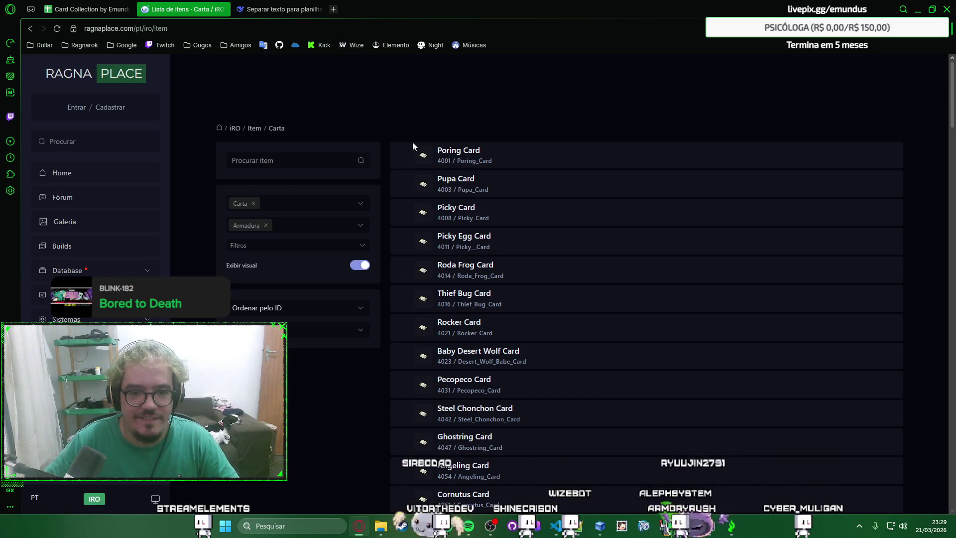
{"action": "left_click_drag", "start_coordinate": [412, 146], "coordinate": [599, 515]}
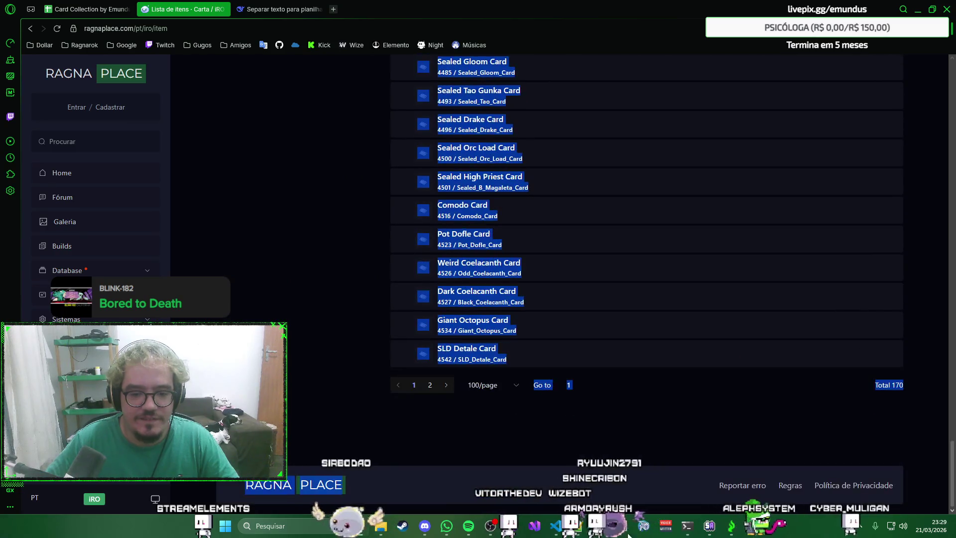
{"action": "left_click", "coordinate": [297, 7]}
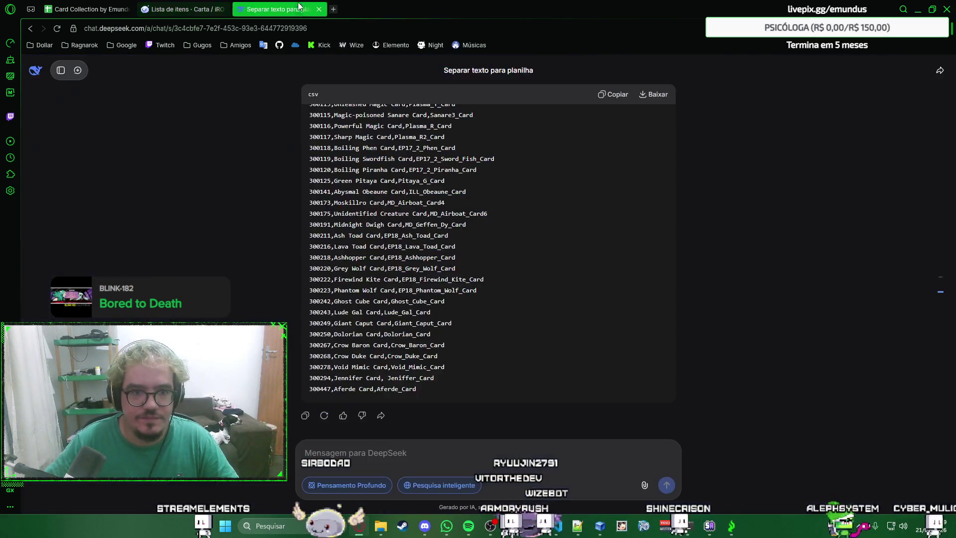
{"action": "type", "text": "o"}
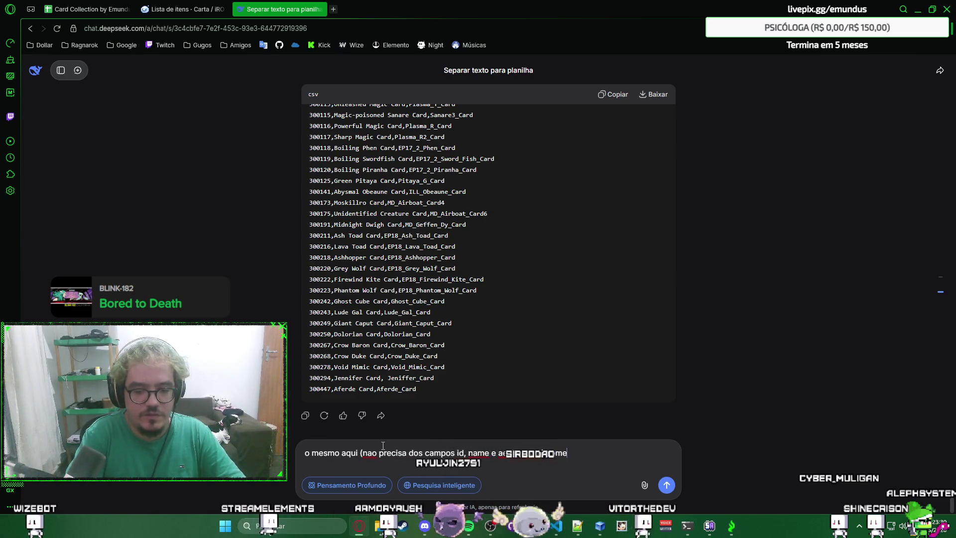
{"action": "type", "text": "dados"}
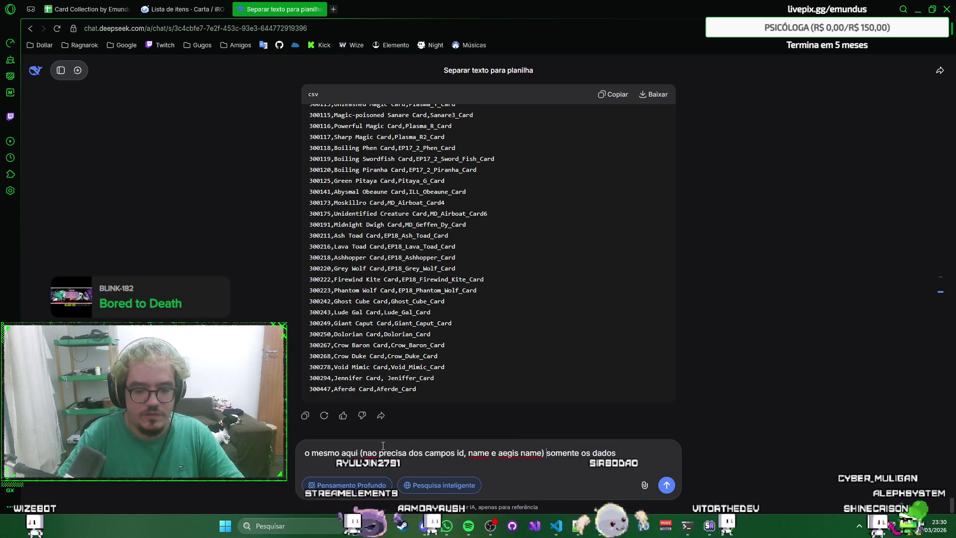
Step: Finish the CSV conversion request and paste page one of the Armadura cards below it
{"action": "key", "text": "ctrl+Left"}
{"action": "key", "text": "ctrl+Left"}
{"action": "key", "text": "ctrl+Left"}
{"action": "key", "text": "BackSpace"}
{"action": "type", "text": ","}
{"action": "key", "text": "End"}
{"action": "type", "text": ":"}
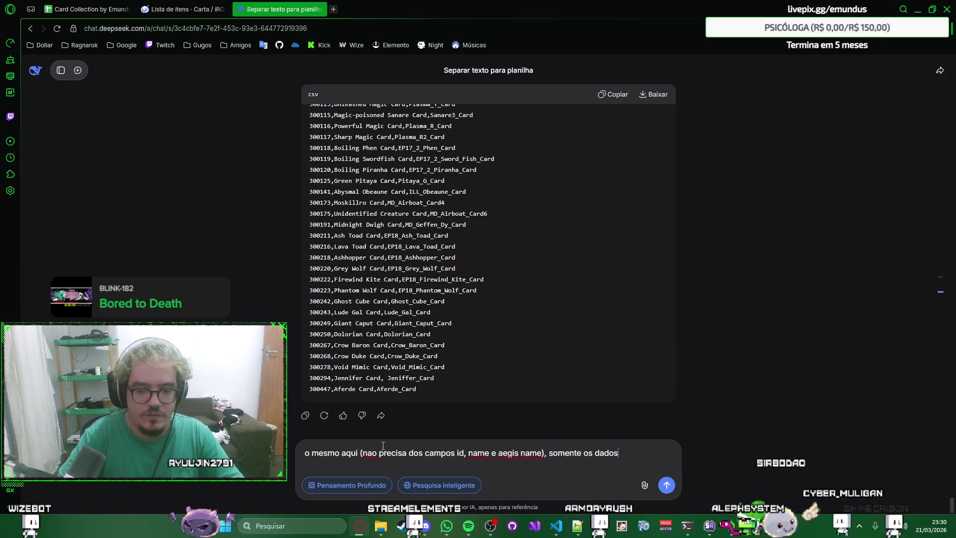
{"action": "key", "text": "shift+Return"}
{"action": "key", "text": "ctrl+v"}
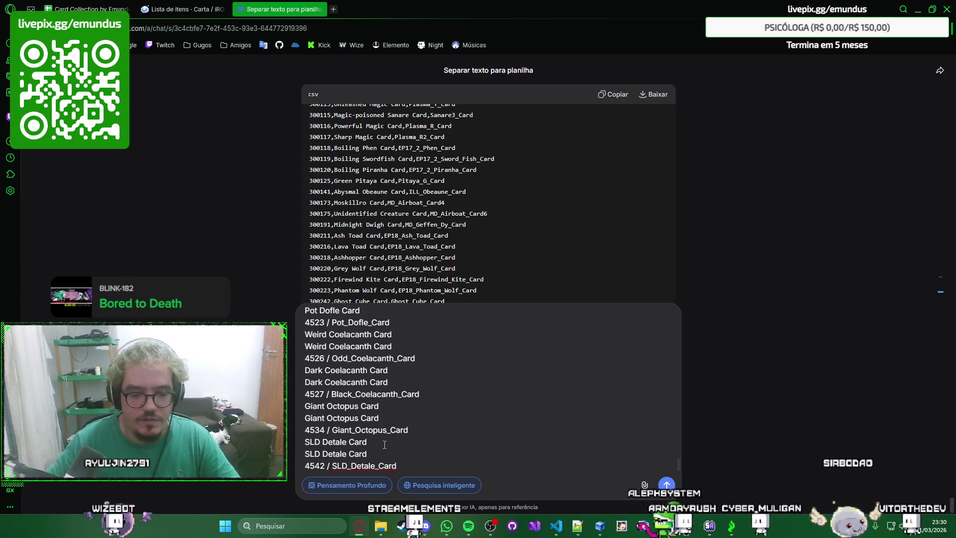
Step: Copy page two of the Armadura cards from RagnaPlace, add it to the message and send it
{"action": "left_click", "coordinate": [188, 9]}
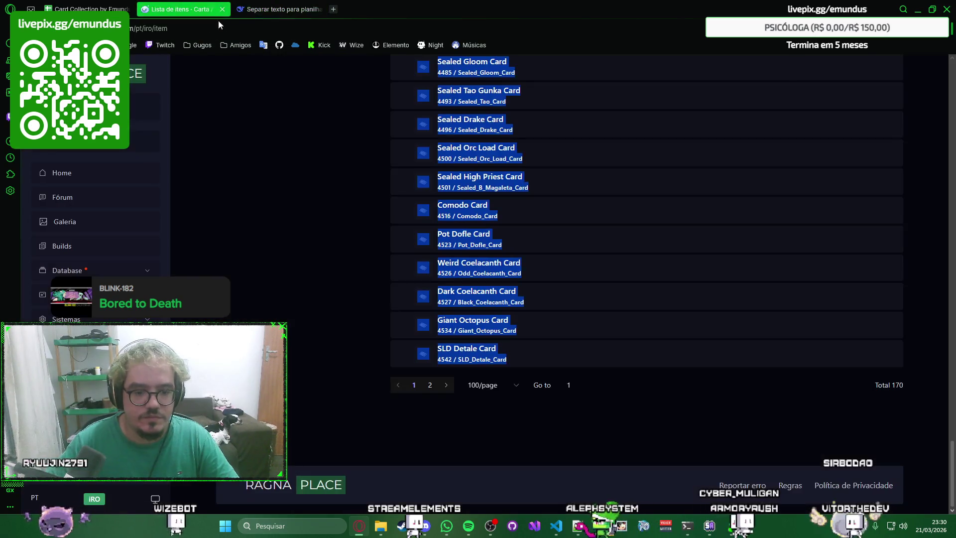
{"action": "left_click", "coordinate": [431, 386]}
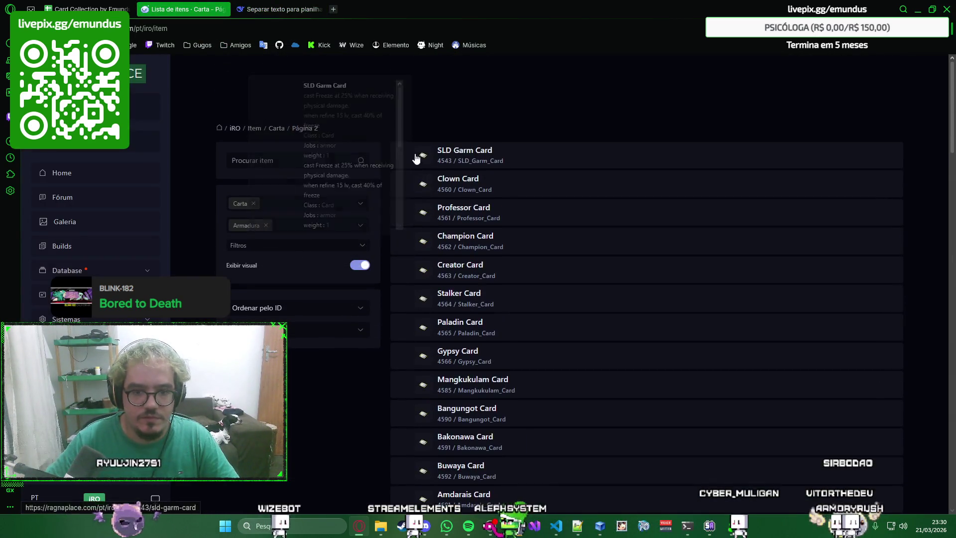
{"action": "left_click_drag", "start_coordinate": [412, 140], "coordinate": [582, 509]}
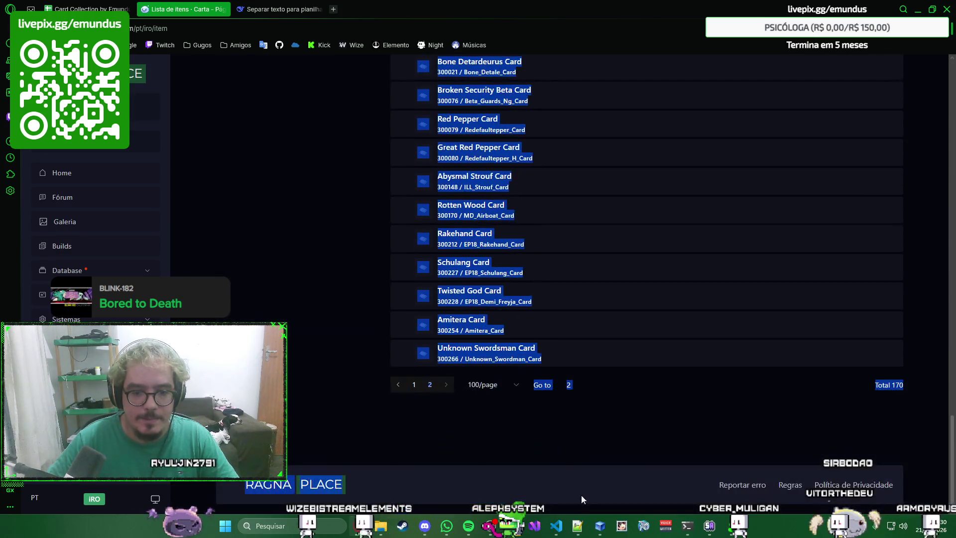
{"action": "left_click_drag", "start_coordinate": [575, 366], "coordinate": [578, 369]}
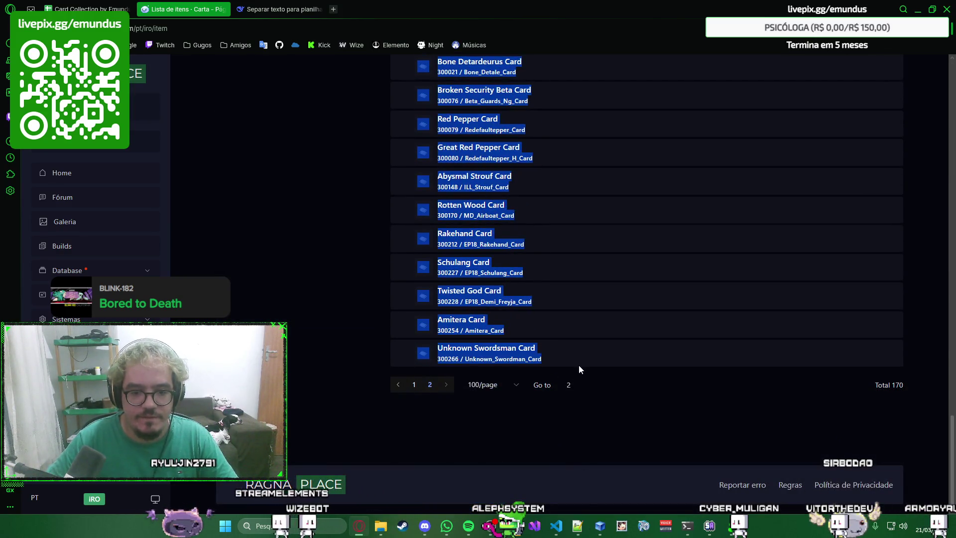
{"action": "left_click", "coordinate": [265, 6]}
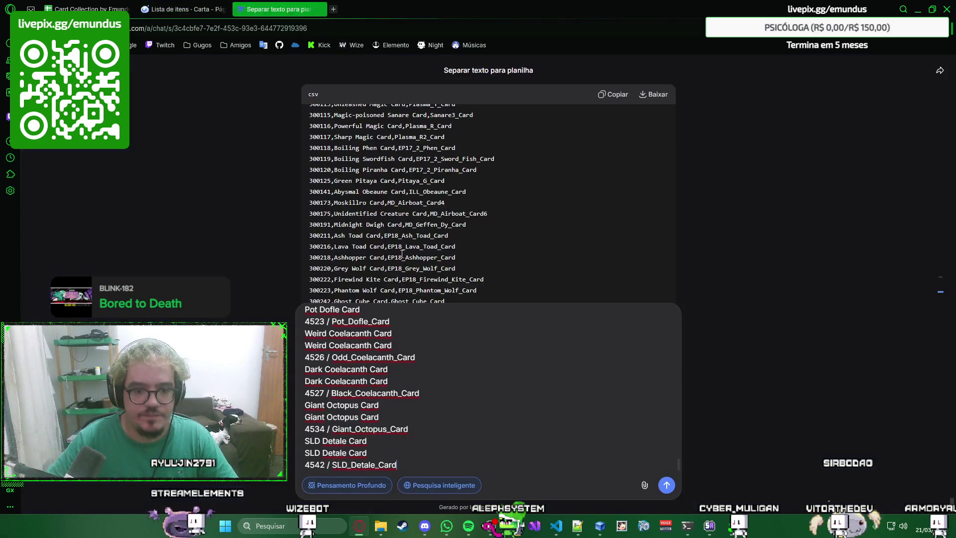
{"action": "key", "text": "ctrl+v"}
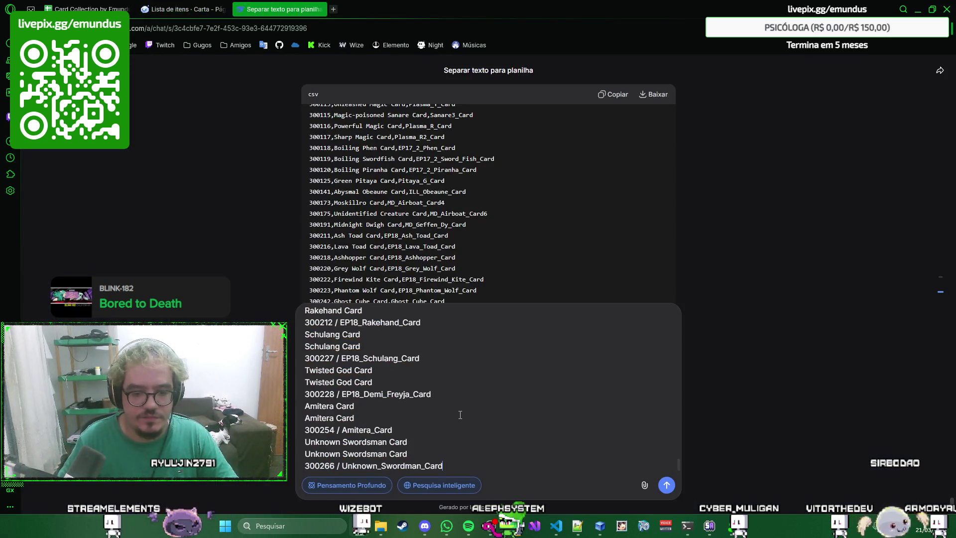
{"action": "key", "text": "Return"}
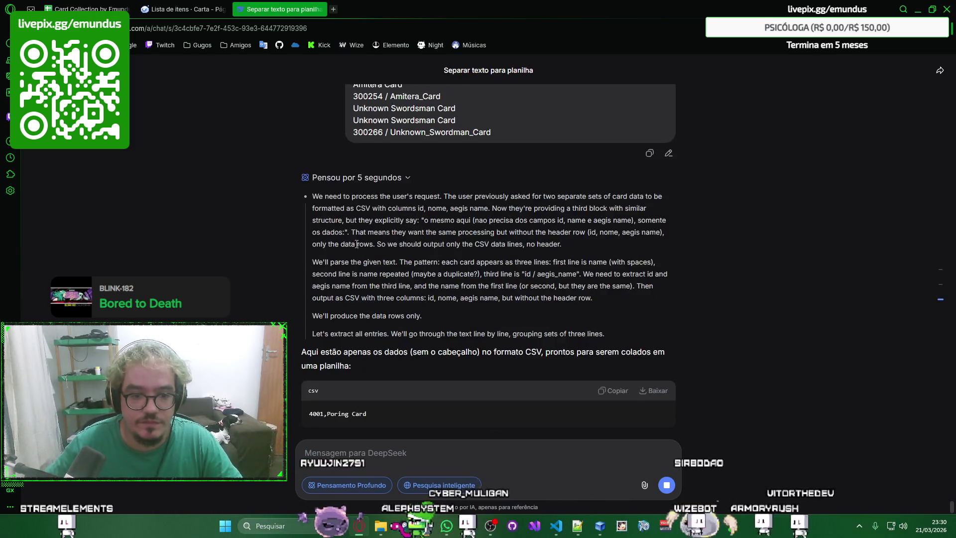
Step: Collapse DeepSeek's reasoning, copy the finished Armadura CSV and return to the Cartas sheet
{"action": "left_click", "coordinate": [368, 164]}
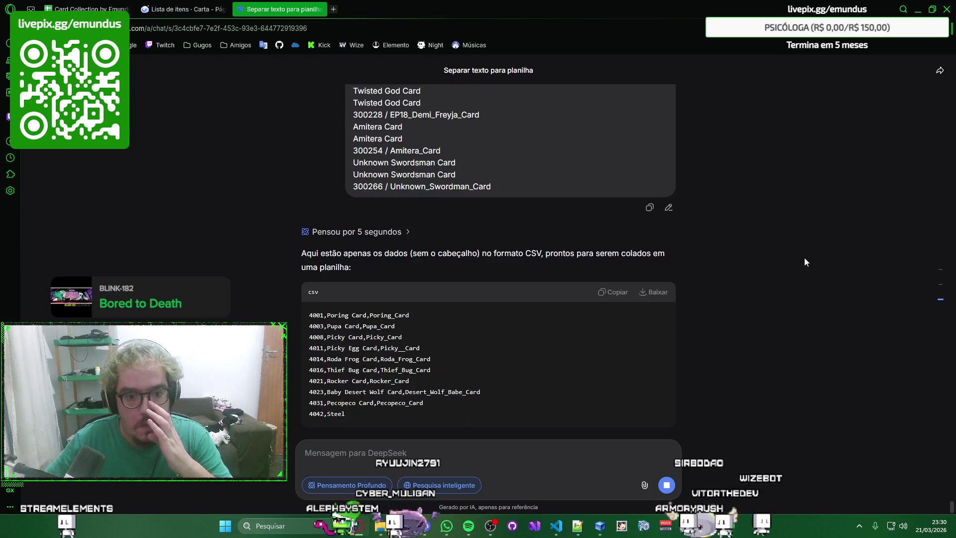
{"action": "scroll", "coordinate": [794, 182], "scroll_direction": "up", "scroll_amount": 1}
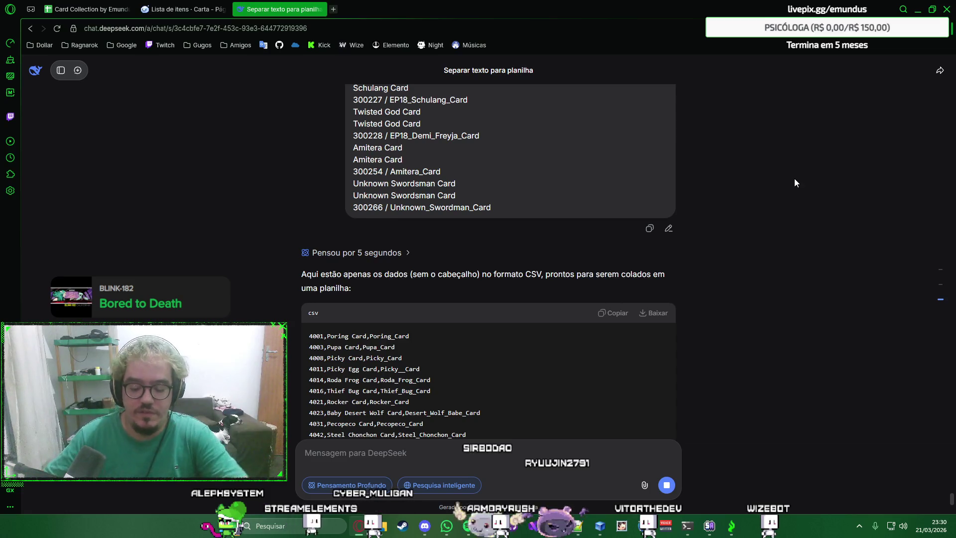
{"action": "scroll", "coordinate": [793, 182], "scroll_direction": "down", "scroll_amount": 5}
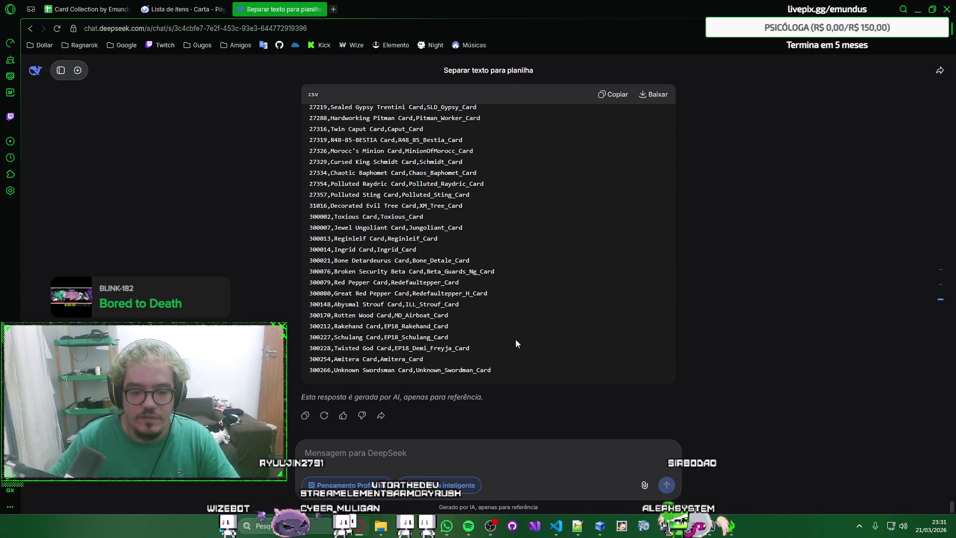
{"action": "scroll", "coordinate": [545, 143], "scroll_direction": "up", "scroll_amount": 4}
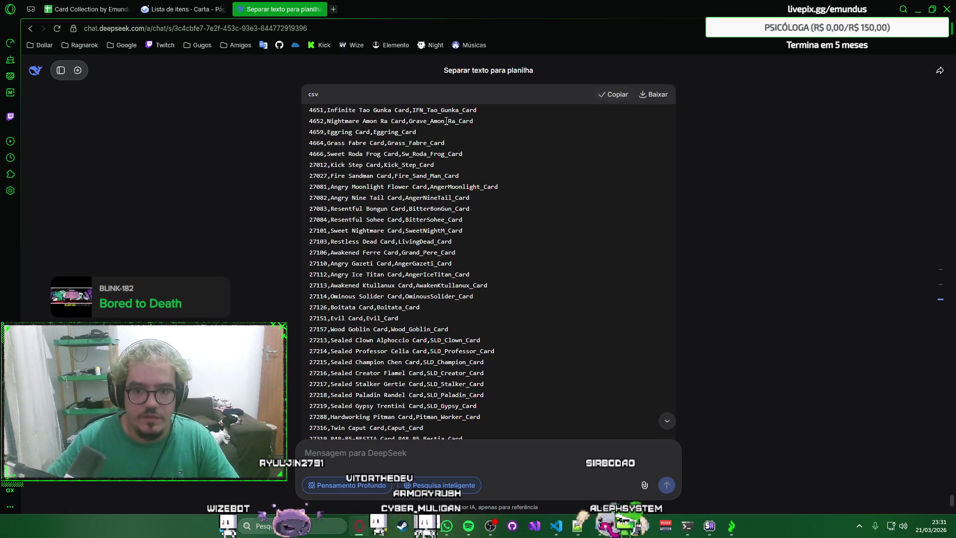
{"action": "scroll", "coordinate": [287, 111], "scroll_direction": "down", "scroll_amount": 4}
{"action": "left_click", "coordinate": [90, 9]}
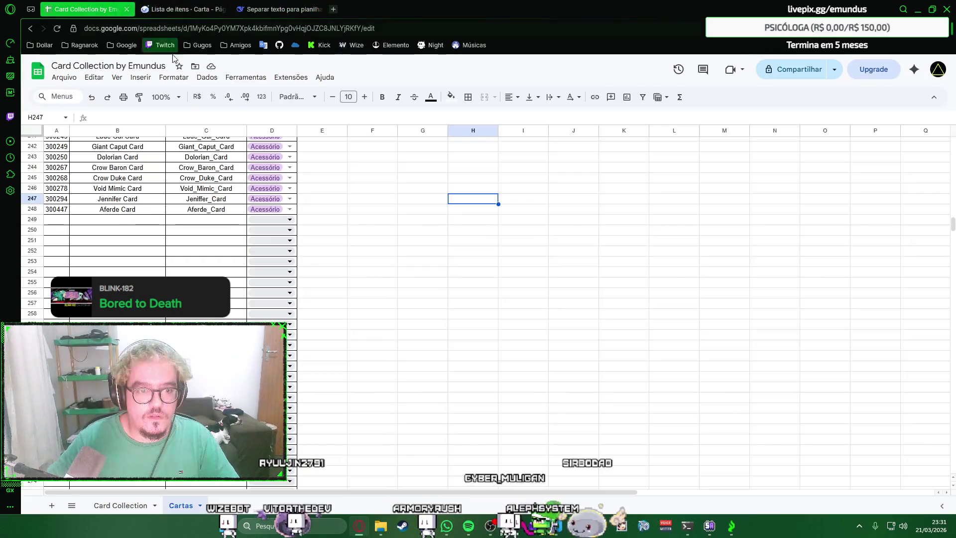
Step: Paste the Armadura CSV at A249 and split it into three columns
{"action": "left_click", "coordinate": [59, 222]}
{"action": "key", "text": "ctrl+v"}
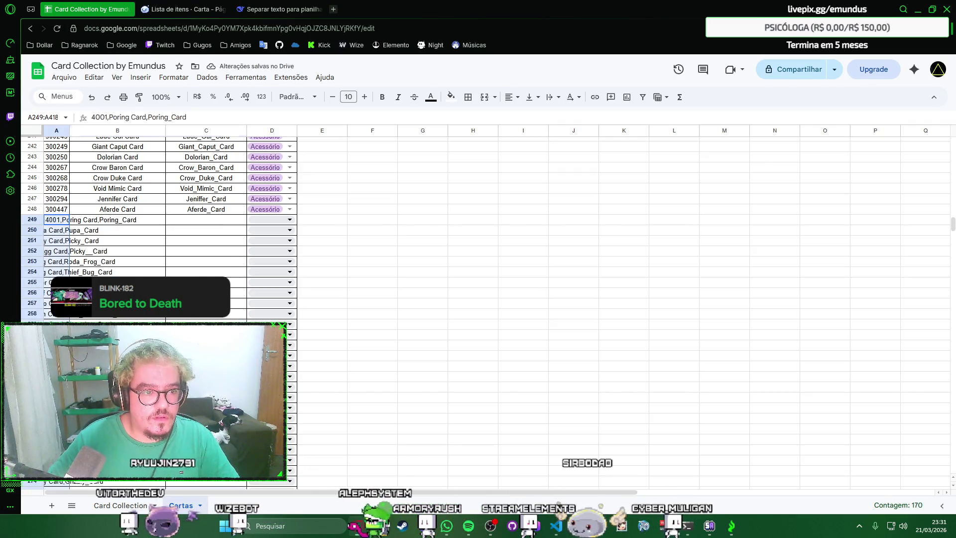
{"action": "key", "text": "alt+shift+d"}
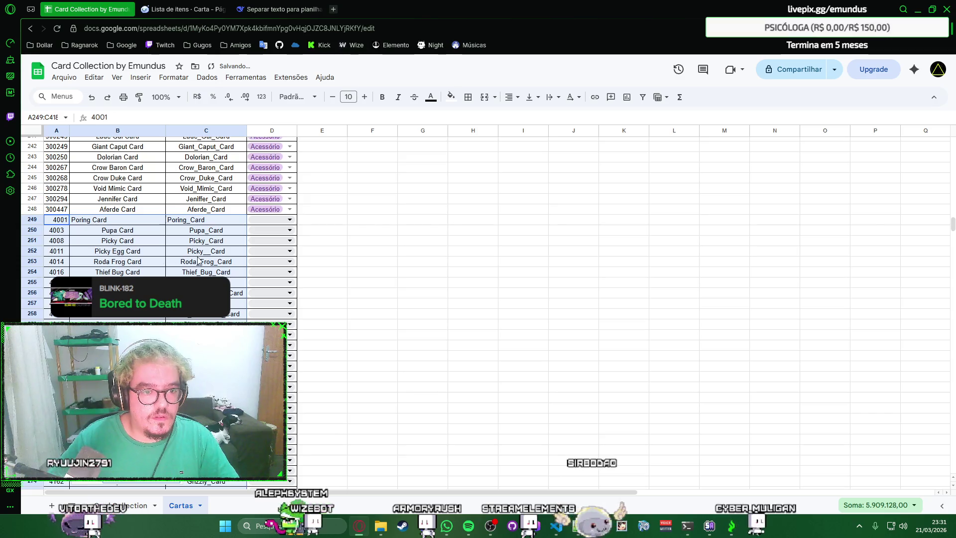
{"action": "left_click", "coordinate": [223, 229]}
Step: Copy row 248's styling onto the new rows using Colar especial > Só a formatação
{"action": "mouse_move", "coordinate": [56, 220]}
{"action": "left_mouse_down"}
{"action": "mouse_move", "coordinate": [186, 222]}
{"action": "mouse_move", "coordinate": [57, 210]}
{"action": "mouse_move", "coordinate": [186, 221]}
{"action": "left_mouse_up"}
{"action": "key", "text": "ctrl+c"}
{"action": "left_click", "coordinate": [63, 222]}
{"action": "right_click", "coordinate": [187, 222]}
{"action": "mouse_move", "coordinate": [228, 221]}
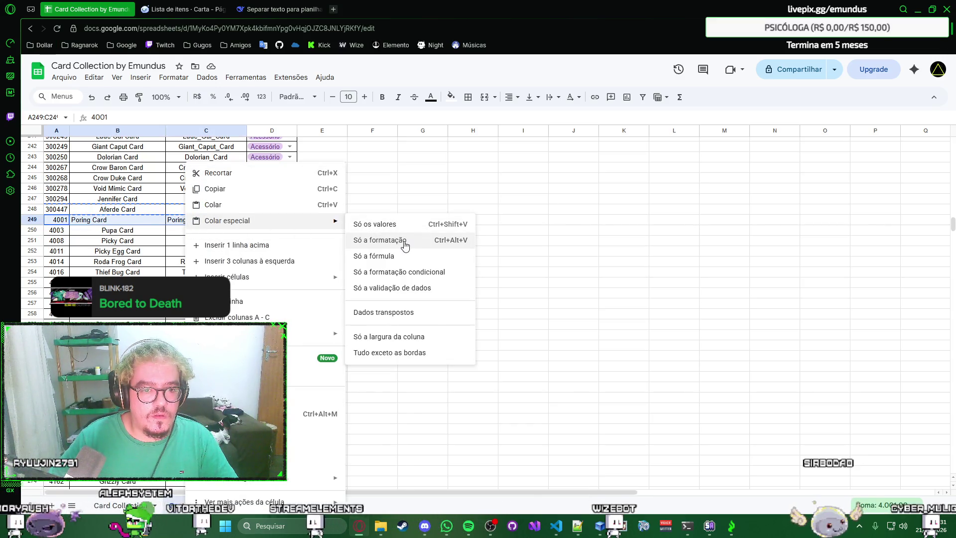
{"action": "left_click", "coordinate": [404, 246]}
{"action": "left_click", "coordinate": [224, 232]}
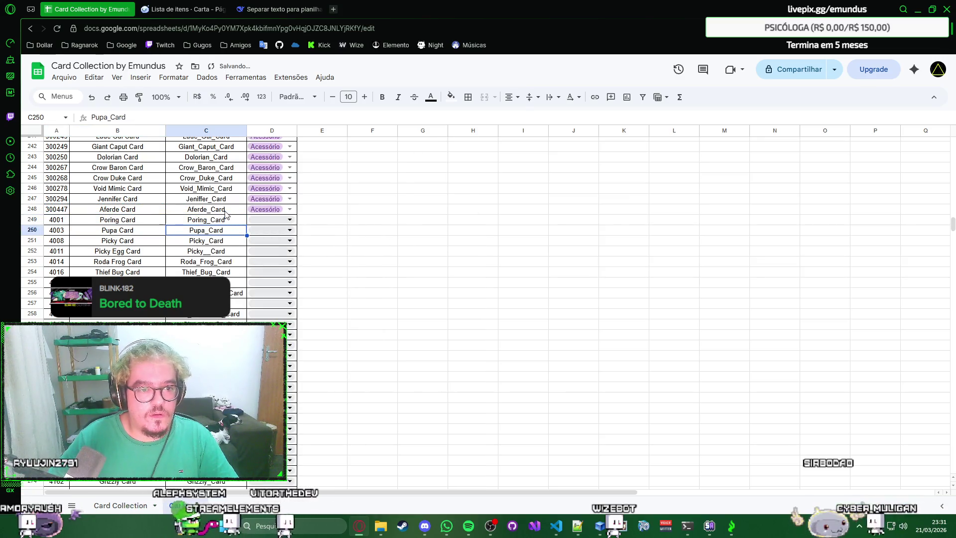
{"action": "left_click", "coordinate": [200, 5]}
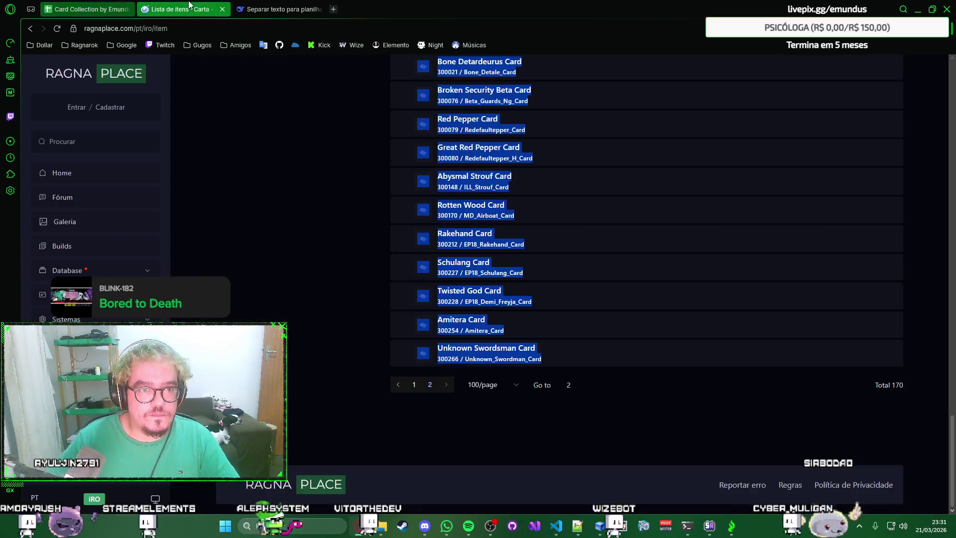
{"action": "scroll", "coordinate": [328, 211], "scroll_direction": "up", "scroll_amount": 4}
{"action": "scroll", "coordinate": [327, 215], "scroll_direction": "up", "scroll_amount": 5}
{"action": "scroll", "coordinate": [327, 215], "scroll_direction": "up", "scroll_amount": 5}
{"action": "scroll", "coordinate": [327, 215], "scroll_direction": "up", "scroll_amount": 5}
{"action": "scroll", "coordinate": [327, 215], "scroll_direction": "up", "scroll_amount": 5}
{"action": "scroll", "coordinate": [329, 216], "scroll_direction": "down", "scroll_amount": 2}
{"action": "scroll", "coordinate": [327, 217], "scroll_direction": "down", "scroll_amount": 5}
{"action": "scroll", "coordinate": [327, 217], "scroll_direction": "down", "scroll_amount": 5}
{"action": "scroll", "coordinate": [328, 216], "scroll_direction": "down", "scroll_amount": 5}
{"action": "scroll", "coordinate": [327, 216], "scroll_direction": "down", "scroll_amount": 5}
{"action": "scroll", "coordinate": [327, 217], "scroll_direction": "up", "scroll_amount": 2}
{"action": "scroll", "coordinate": [327, 217], "scroll_direction": "down", "scroll_amount": 2}
{"action": "scroll", "coordinate": [327, 217], "scroll_direction": "up", "scroll_amount": 1}
{"action": "scroll", "coordinate": [327, 216], "scroll_direction": "up", "scroll_amount": 7}
{"action": "scroll", "coordinate": [328, 216], "scroll_direction": "up", "scroll_amount": 5}
{"action": "scroll", "coordinate": [327, 215], "scroll_direction": "up", "scroll_amount": 5}
{"action": "scroll", "coordinate": [327, 216], "scroll_direction": "up", "scroll_amount": 5}
{"action": "scroll", "coordinate": [327, 216], "scroll_direction": "up", "scroll_amount": 1}
Step: Set Poring Card's type in D249 to Armadura from the dropdown
{"action": "right_click", "coordinate": [385, 102]}
{"action": "key", "text": "Escape"}
{"action": "left_click", "coordinate": [97, 13]}
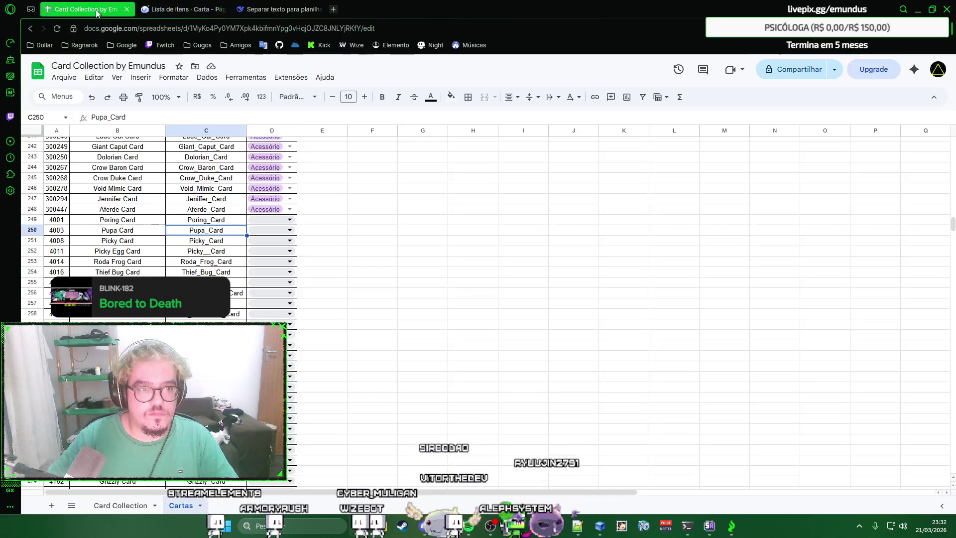
{"action": "left_click", "coordinate": [290, 219]}
{"action": "left_click", "coordinate": [283, 266]}
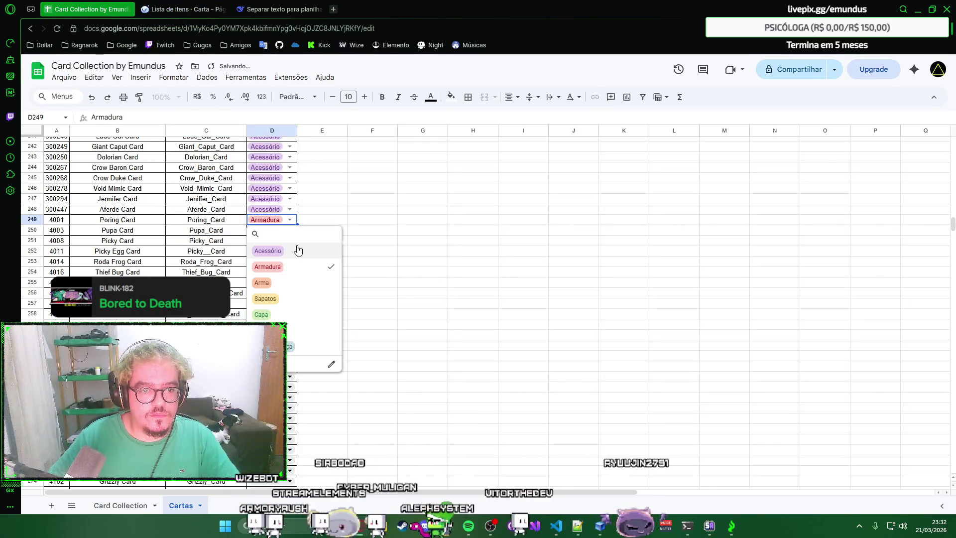
{"action": "key", "text": "Escape"}
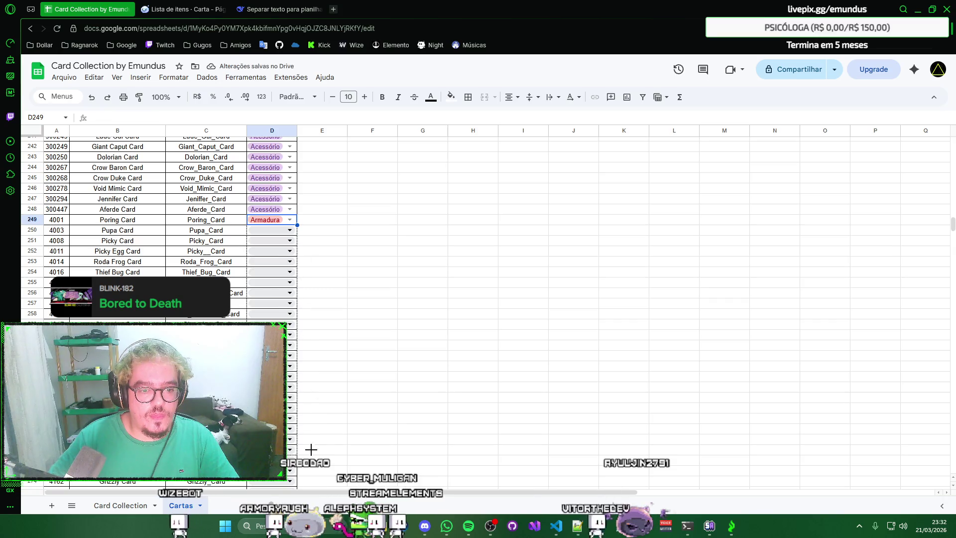
{"action": "scroll", "coordinate": [307, 494], "scroll_direction": "down", "scroll_amount": 2}
{"action": "scroll", "coordinate": [307, 494], "scroll_direction": "down", "scroll_amount": 1}
{"action": "scroll", "coordinate": [307, 494], "scroll_direction": "down", "scroll_amount": 2}
{"action": "scroll", "coordinate": [307, 493], "scroll_direction": "down", "scroll_amount": 4}
{"action": "scroll", "coordinate": [316, 468], "scroll_direction": "down", "scroll_amount": 10}
{"action": "scroll", "coordinate": [316, 468], "scroll_direction": "down", "scroll_amount": 10}
{"action": "scroll", "coordinate": [316, 468], "scroll_direction": "down", "scroll_amount": 10}
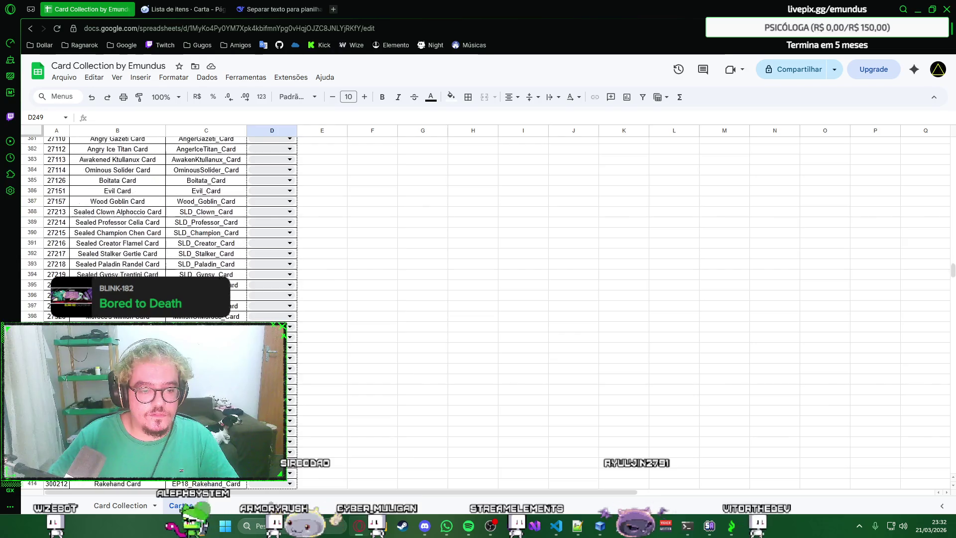
{"action": "scroll", "coordinate": [316, 468], "scroll_direction": "down", "scroll_amount": 10}
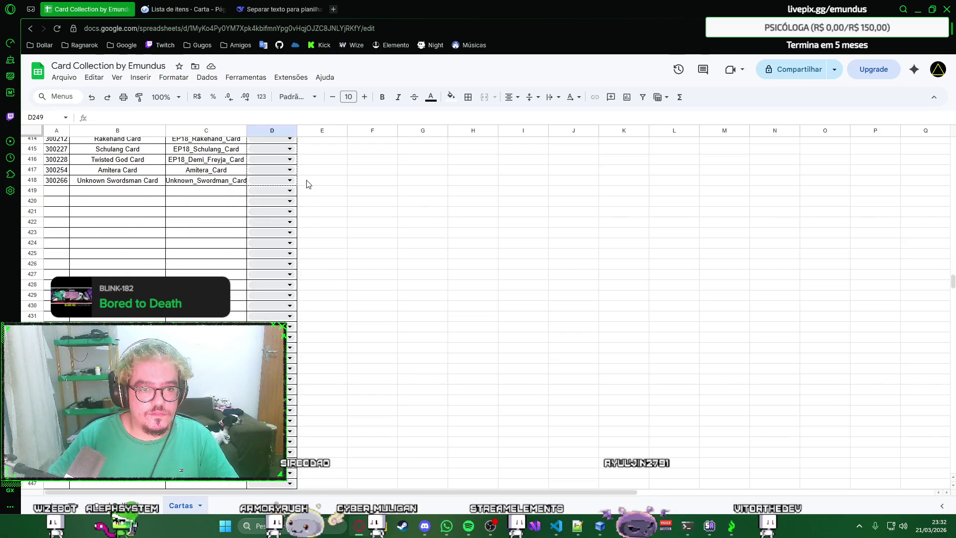
Step: Auto-fit columns B and C to the card and code names
{"action": "left_click", "coordinate": [326, 193]}
{"action": "right_click", "coordinate": [328, 196]}
{"action": "left_click", "coordinate": [327, 198]}
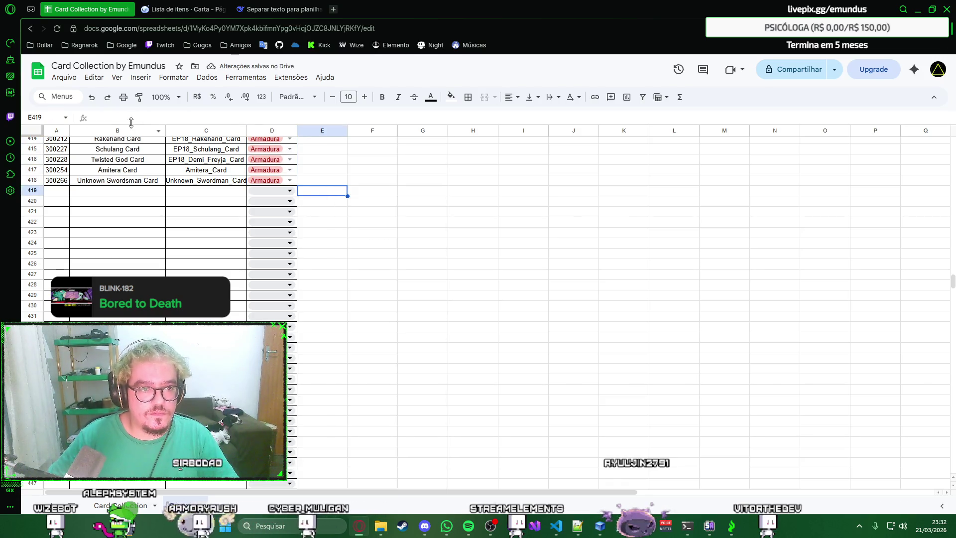
{"action": "double_click", "coordinate": [166, 130]}
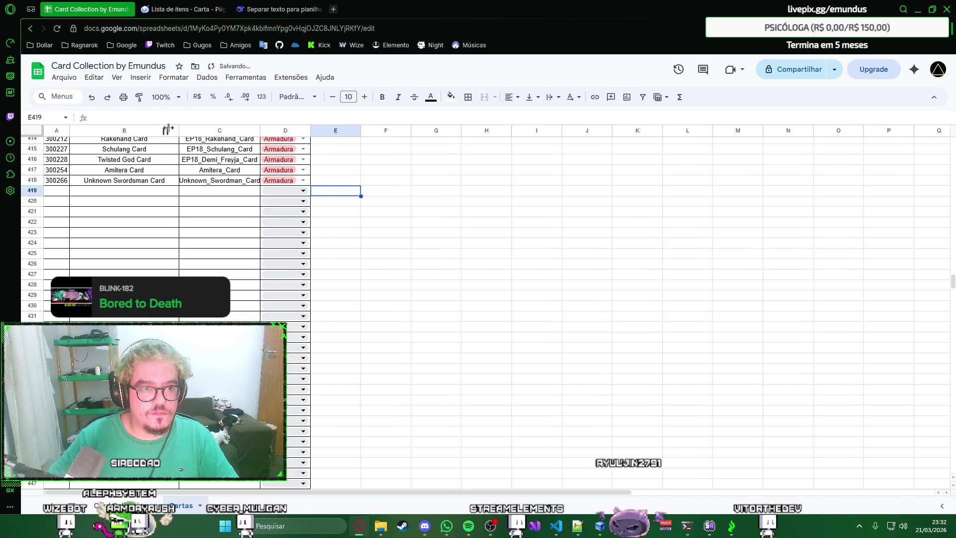
{"action": "double_click", "coordinate": [260, 130]}
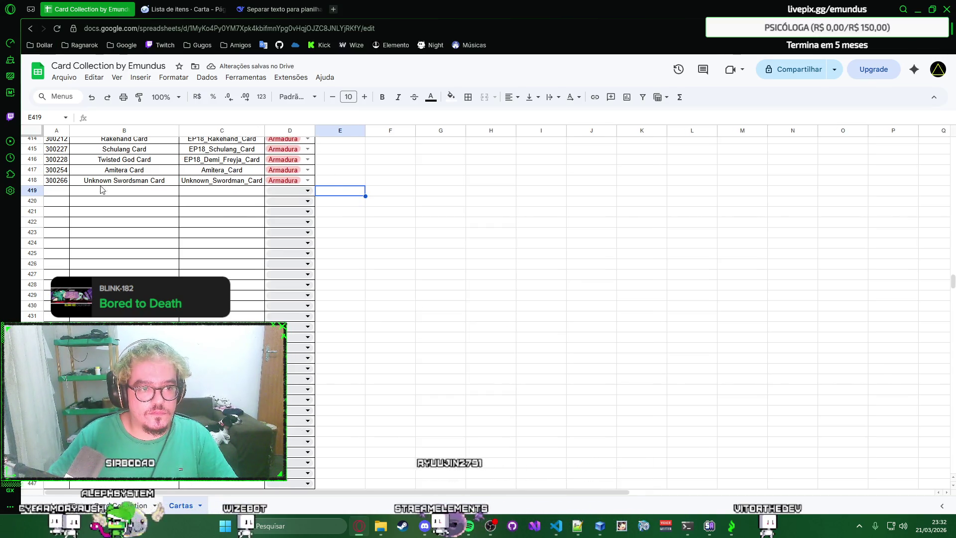
Step: Dismiss stray context menus beside the typed Armadura block
{"action": "right_click", "coordinate": [396, 206]}
{"action": "left_click", "coordinate": [395, 210]}
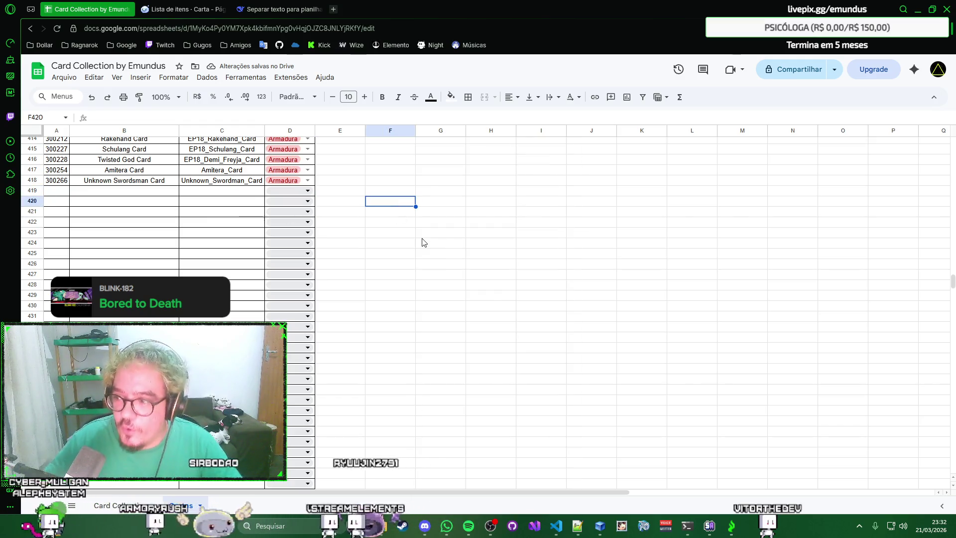
{"action": "right_click", "coordinate": [452, 233]}
{"action": "key", "text": "Escape"}
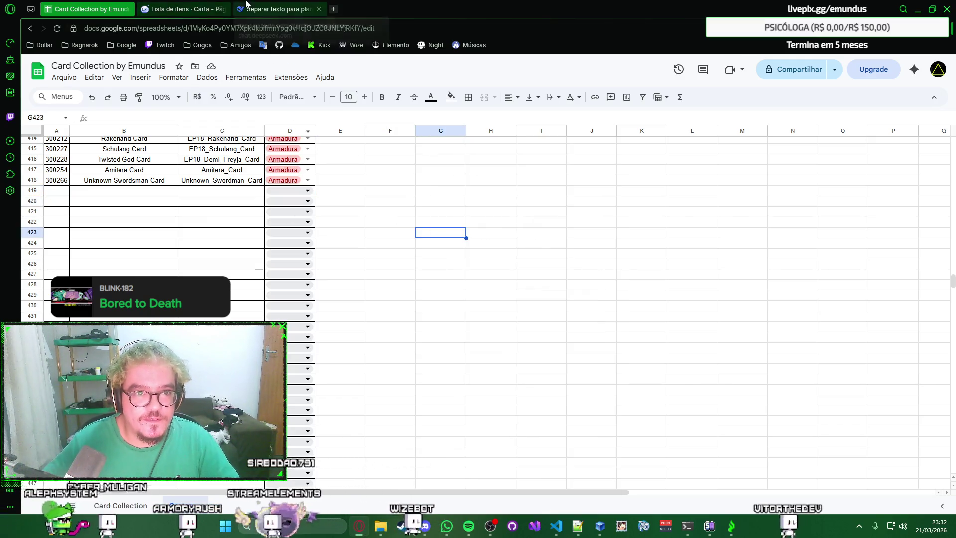
Step: Change the RagnaPlace category filter from Armadura to Arma
{"action": "left_click", "coordinate": [187, 9]}
{"action": "left_click", "coordinate": [346, 224]}
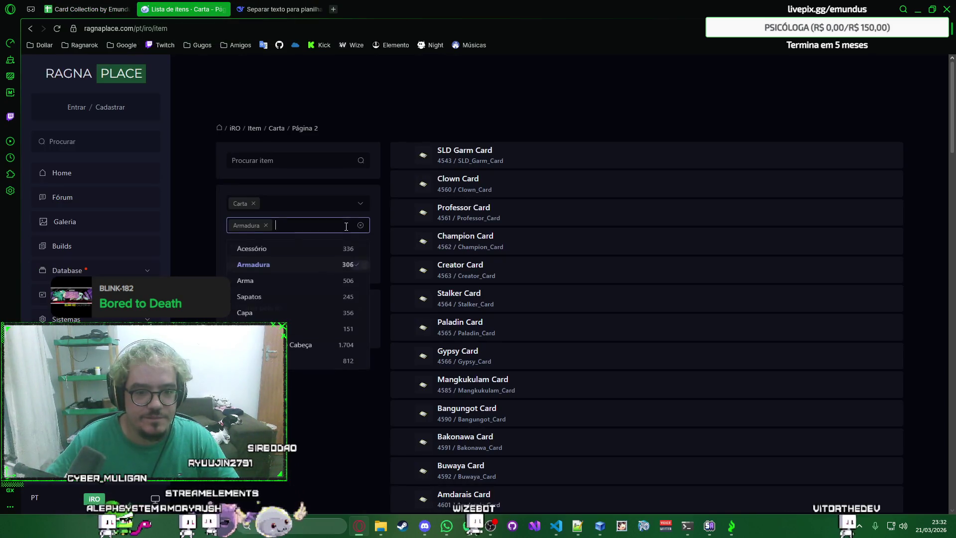
{"action": "left_click", "coordinate": [310, 284]}
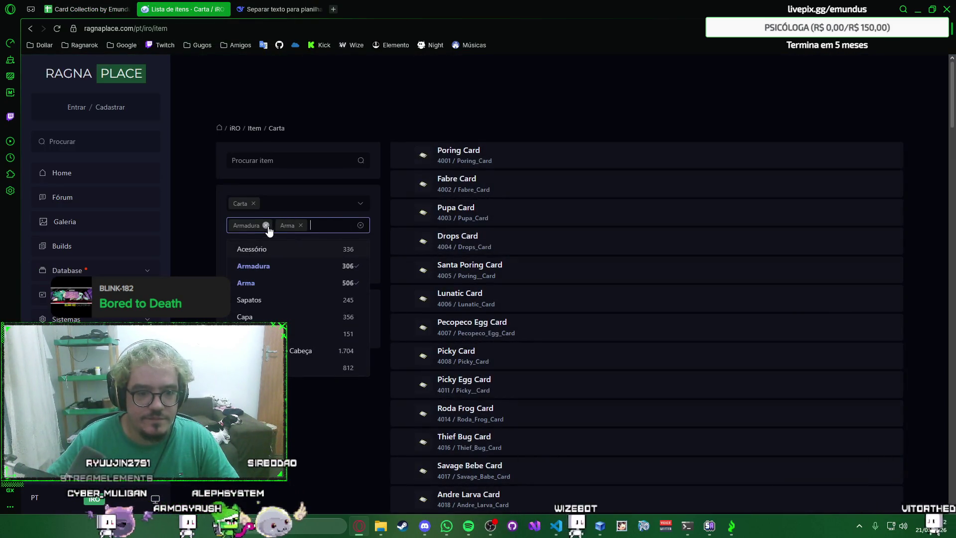
{"action": "left_click", "coordinate": [266, 226]}
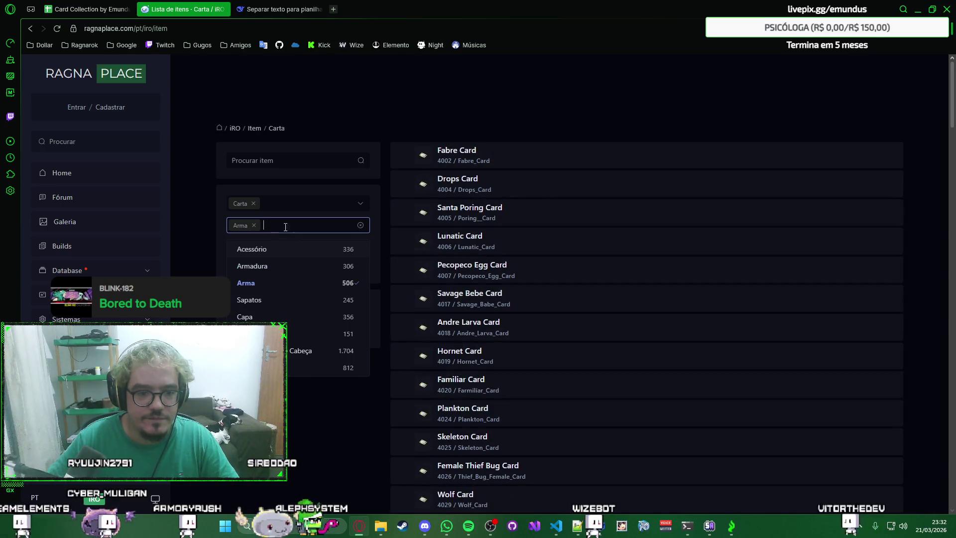
{"action": "left_click", "coordinate": [382, 201]}
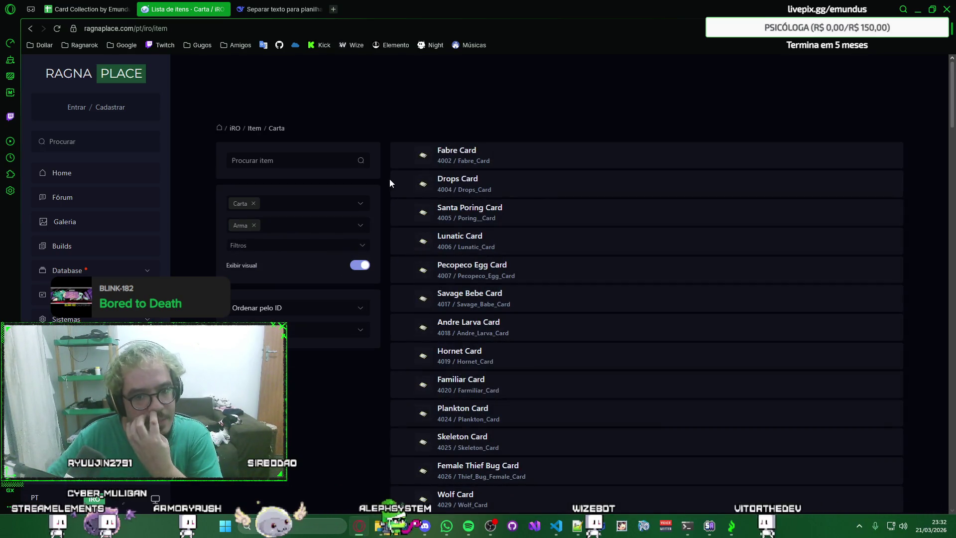
Step: Select page one of the 293 Arma cards and return to the DeepSeek chat
{"action": "mouse_move", "coordinate": [409, 139]}
{"action": "left_mouse_down"}
{"action": "mouse_move", "coordinate": [624, 521]}
{"action": "mouse_move", "coordinate": [614, 413]}
{"action": "left_mouse_up"}
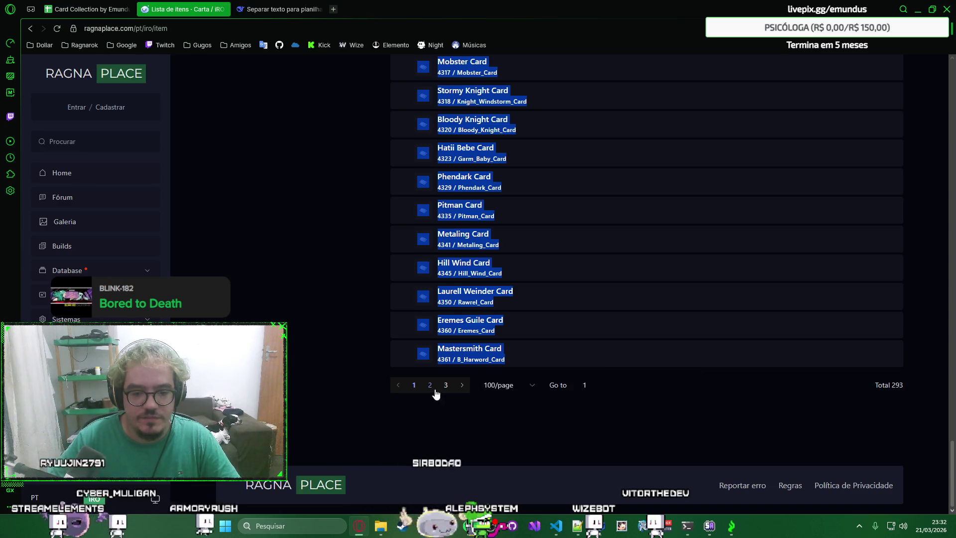
{"action": "left_click", "coordinate": [251, 7]}
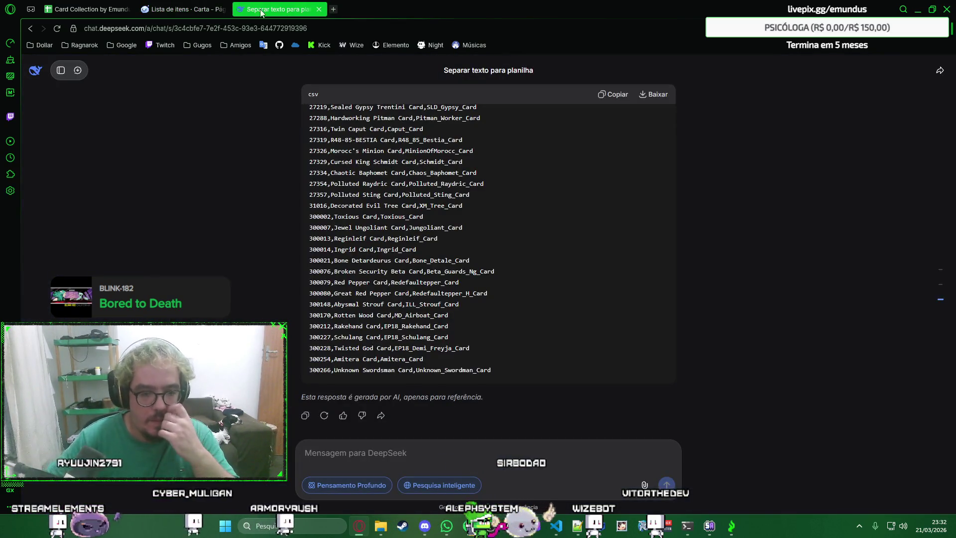
Step: Start an 'o mesmo:' request and paste weapon card pages one and two after it
{"action": "left_click", "coordinate": [411, 456]}
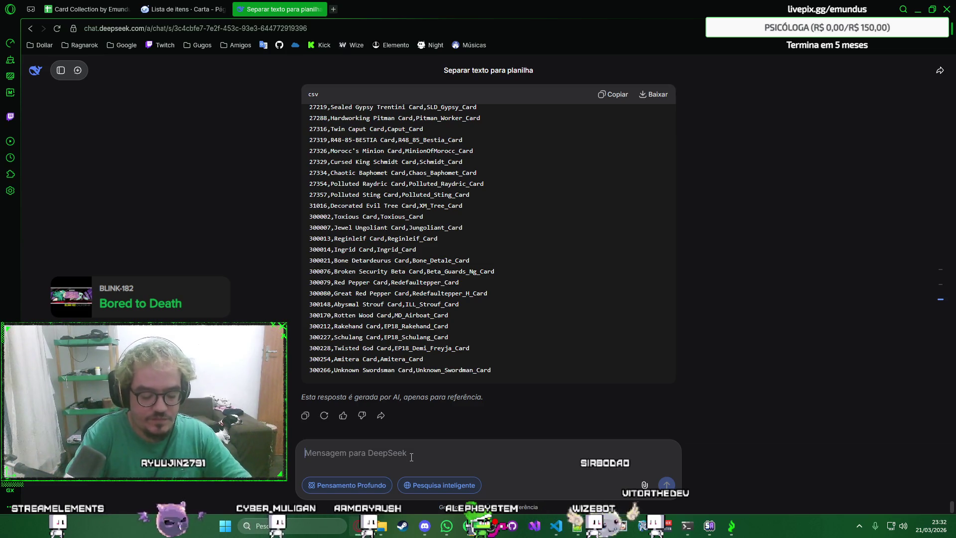
{"action": "type", "text": "m"}
{"action": "key", "text": "BackSpace"}
{"action": "type", "text": "o mesmo:"}
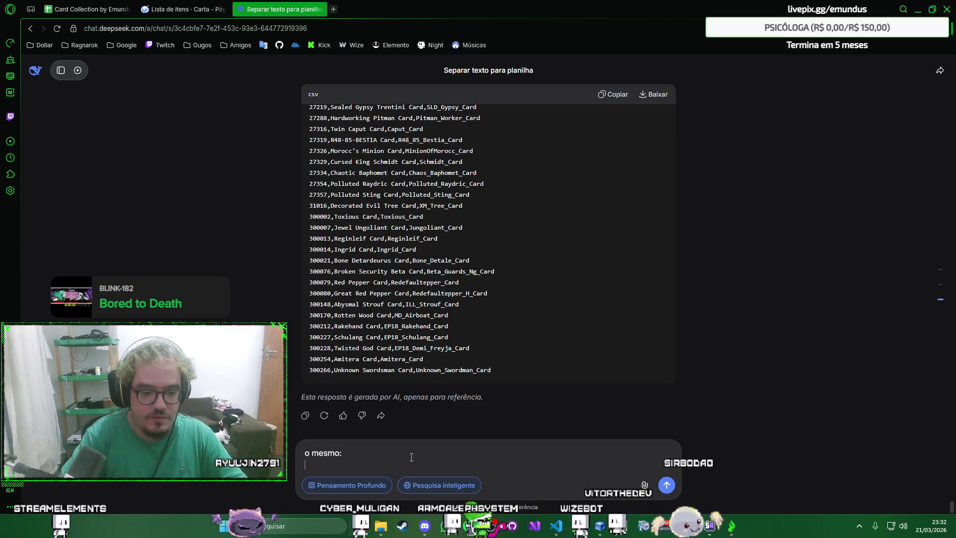
{"action": "key", "text": "ctrl+v"}
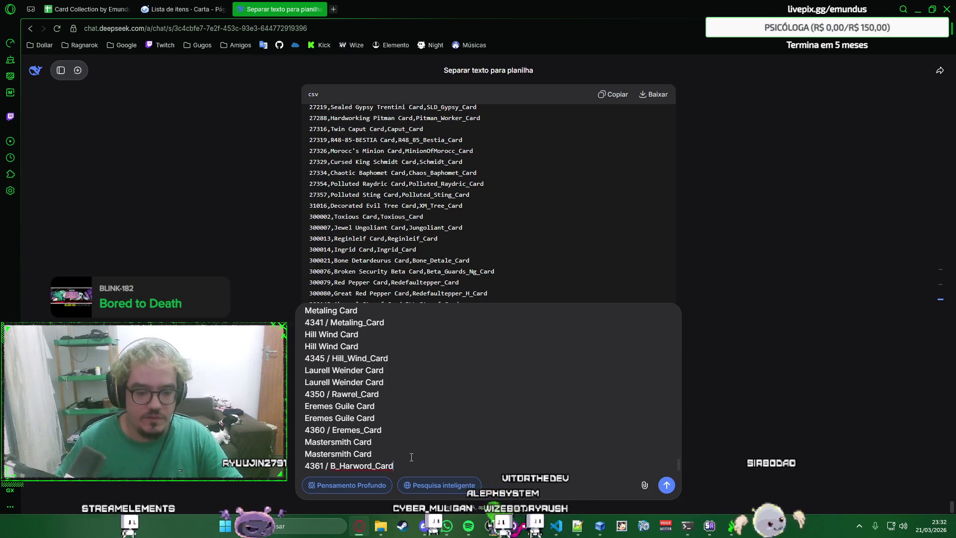
{"action": "key", "text": "ctrl+shift+Tab"}
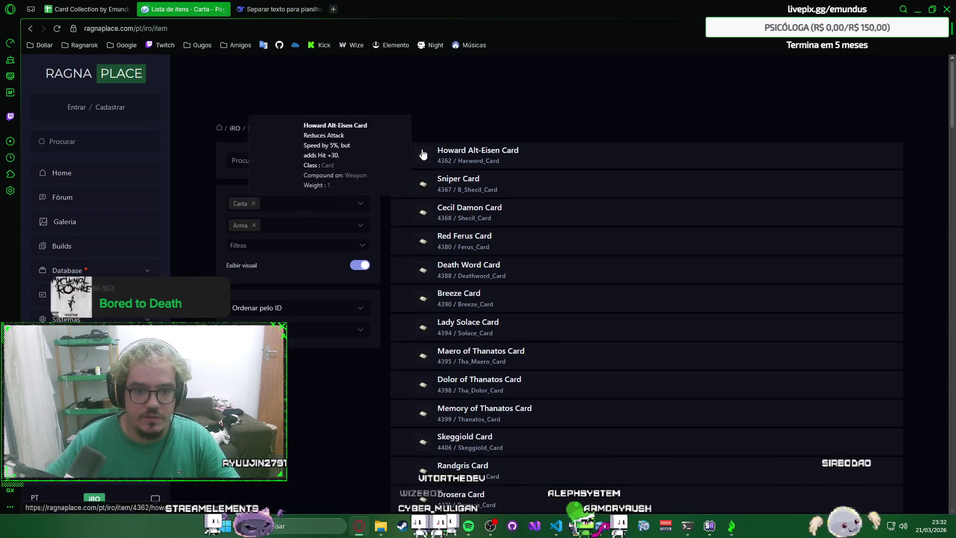
{"action": "mouse_move", "coordinate": [435, 146]}
{"action": "left_mouse_down"}
{"action": "mouse_move", "coordinate": [555, 516]}
{"action": "mouse_move", "coordinate": [579, 458]}
{"action": "left_mouse_up"}
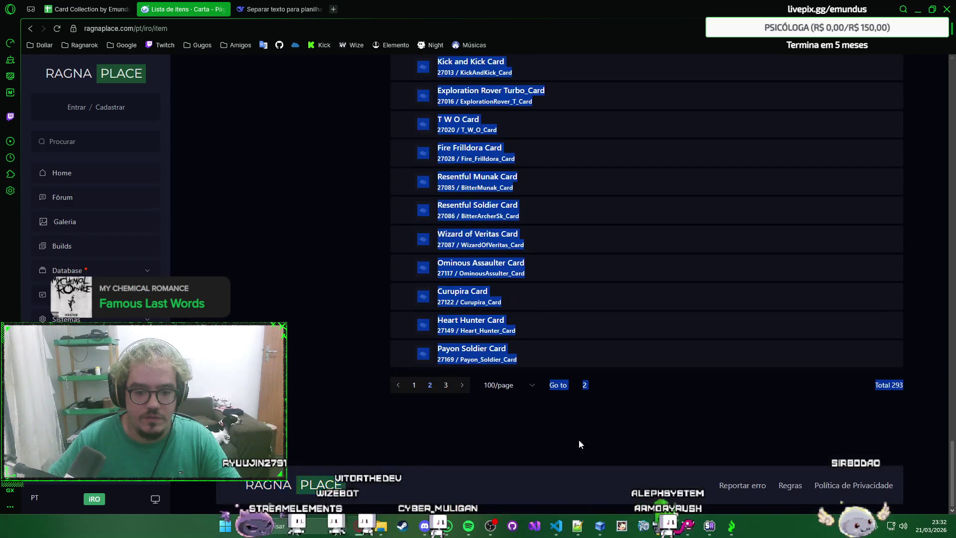
{"action": "key", "text": "ctrl+Tab"}
{"action": "key", "text": "ctrl+v"}
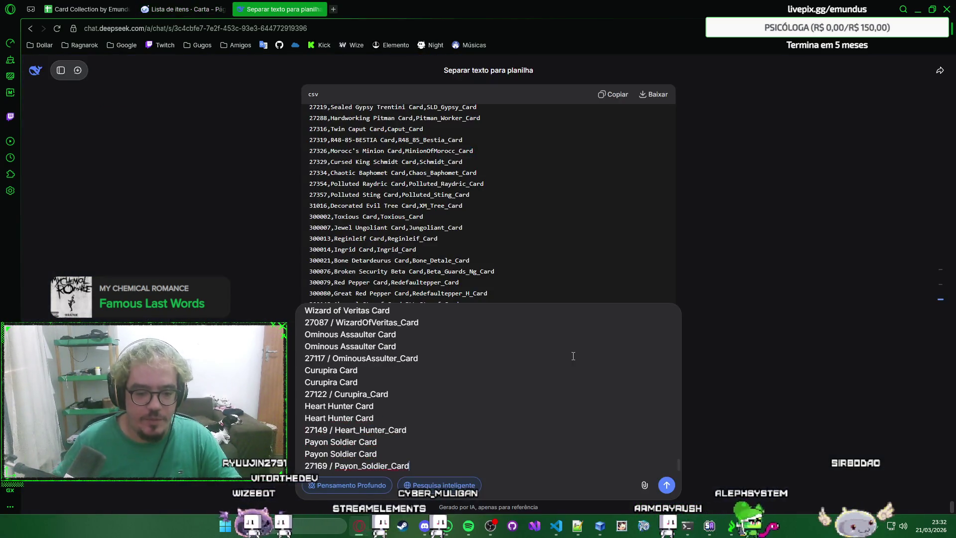
Step: Paste page three of the weapon cards and remove the blank line after the request
{"action": "key", "text": "ctrl+shift+Tab"}
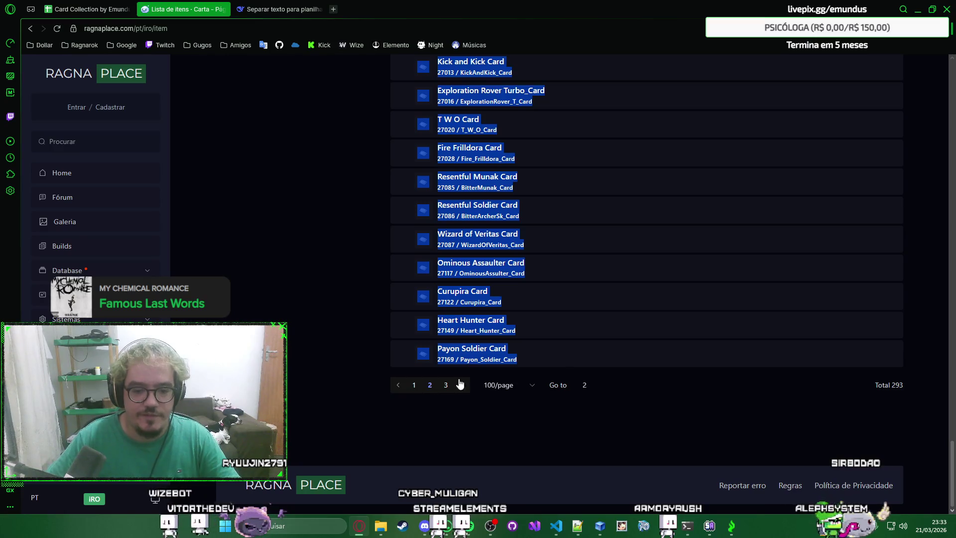
{"action": "left_click", "coordinate": [444, 385]}
{"action": "scroll", "coordinate": [419, 206], "scroll_direction": "up", "scroll_amount": 2}
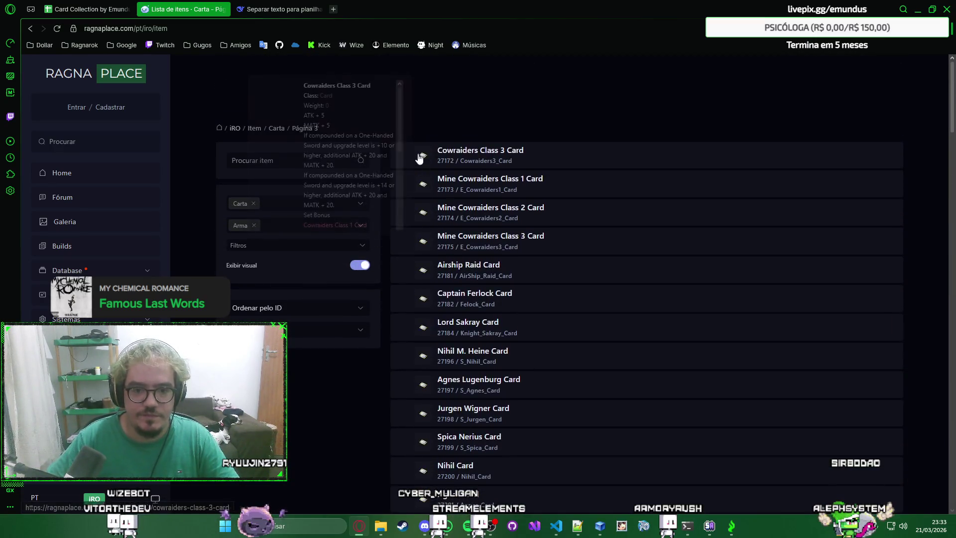
{"action": "left_click_drag", "start_coordinate": [411, 144], "coordinate": [540, 524]}
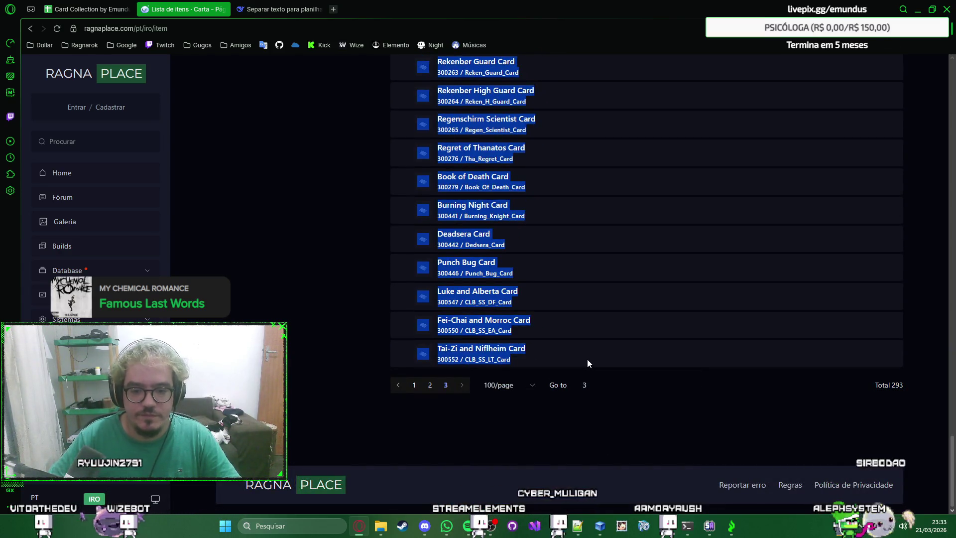
{"action": "key", "text": "ctrl+Tab"}
{"action": "key", "text": "ctrl+v"}
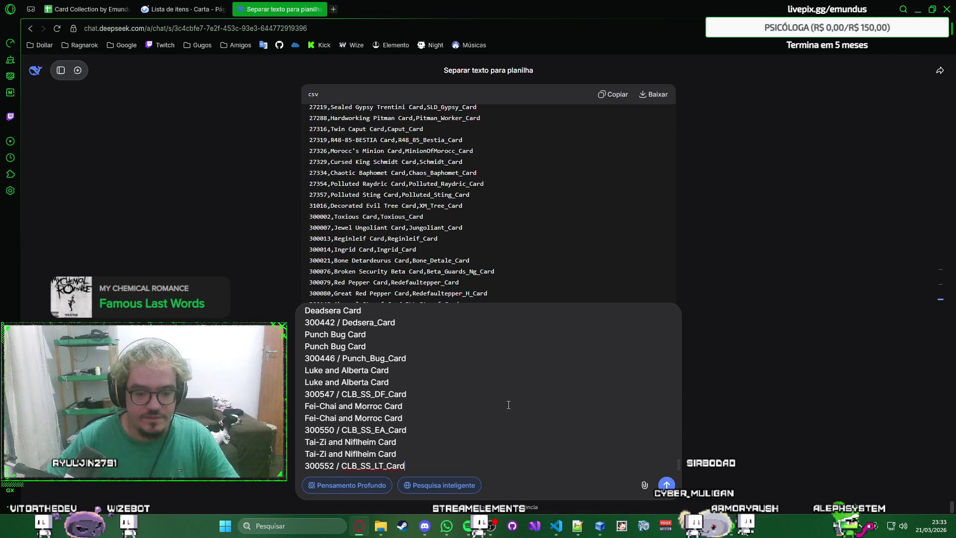
{"action": "scroll", "coordinate": [508, 405], "scroll_direction": "up", "scroll_amount": 5}
{"action": "scroll", "coordinate": [509, 404], "scroll_direction": "up", "scroll_amount": 5}
{"action": "scroll", "coordinate": [508, 403], "scroll_direction": "up", "scroll_amount": 5}
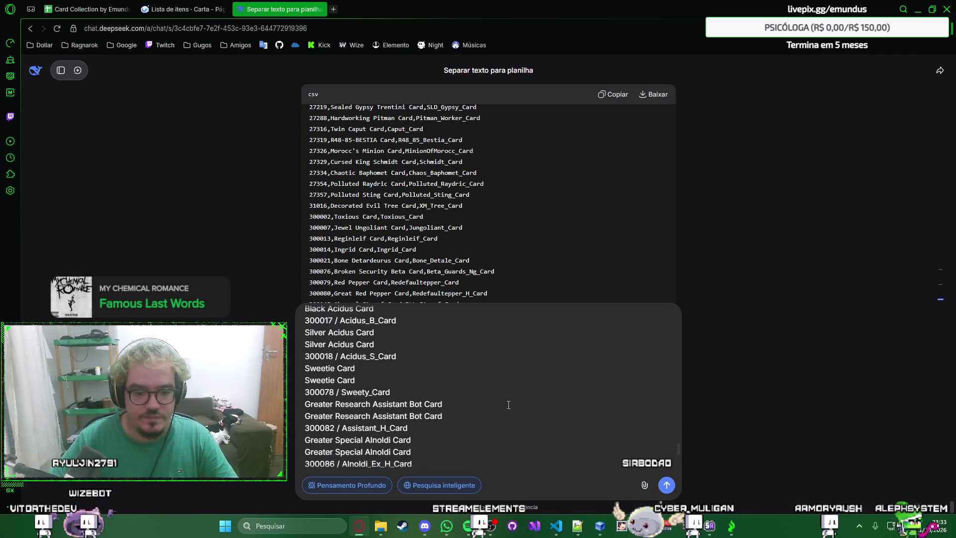
{"action": "scroll", "coordinate": [508, 404], "scroll_direction": "up", "scroll_amount": 5}
{"action": "left_click_drag", "start_coordinate": [680, 446], "coordinate": [674, 314]}
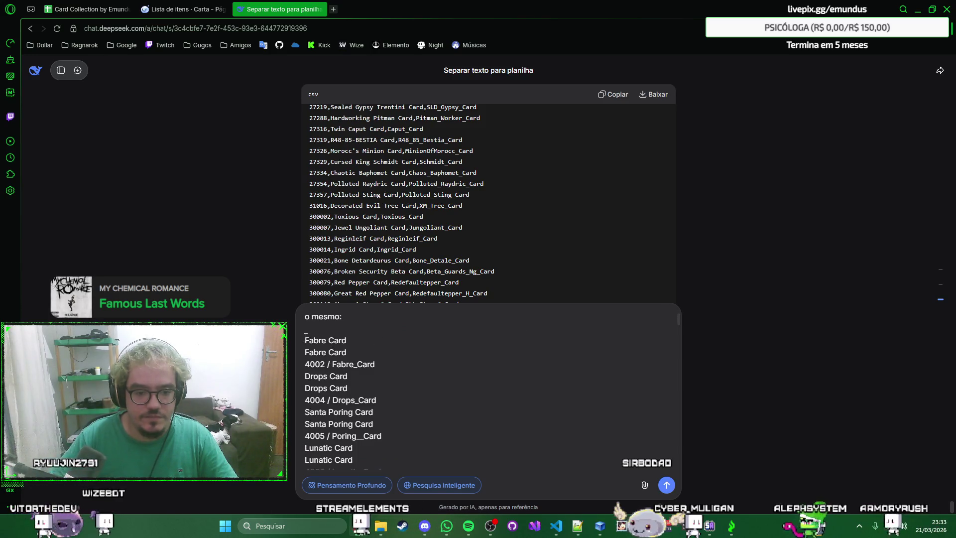
{"action": "left_click", "coordinate": [417, 331]}
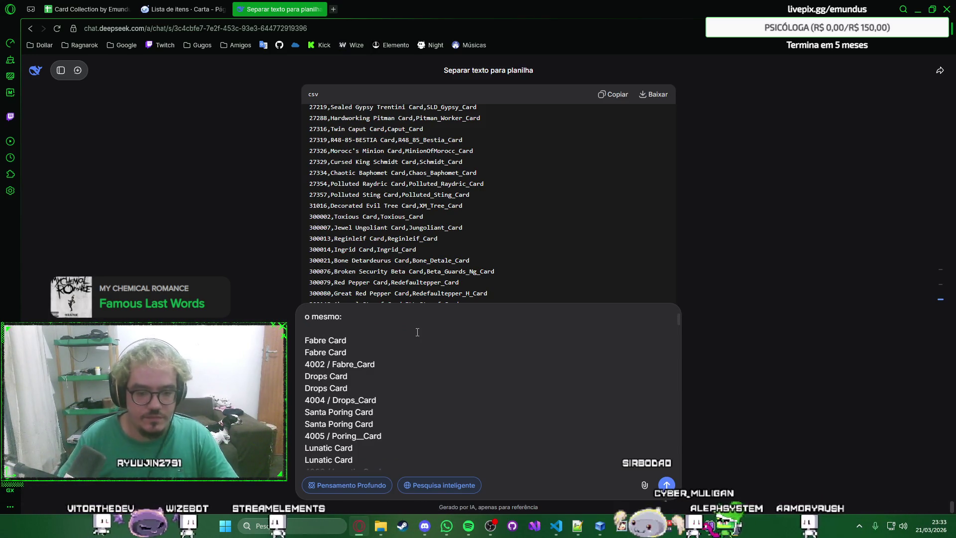
{"action": "key", "text": "BackSpace"}
Step: Revisit page two of the RagnaPlace weapon card list, then return to the chat
{"action": "key", "text": "ctrl+shift+Tab"}
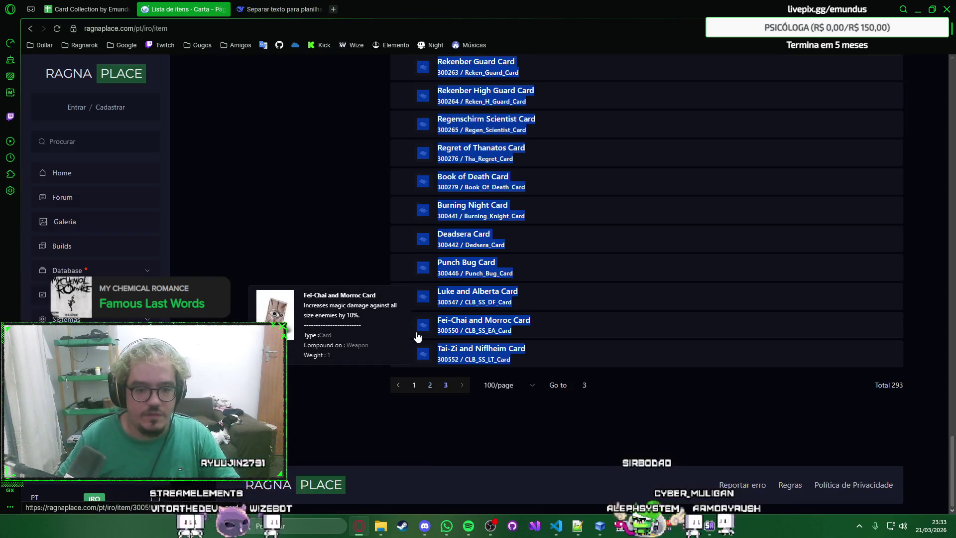
{"action": "left_click", "coordinate": [400, 346]}
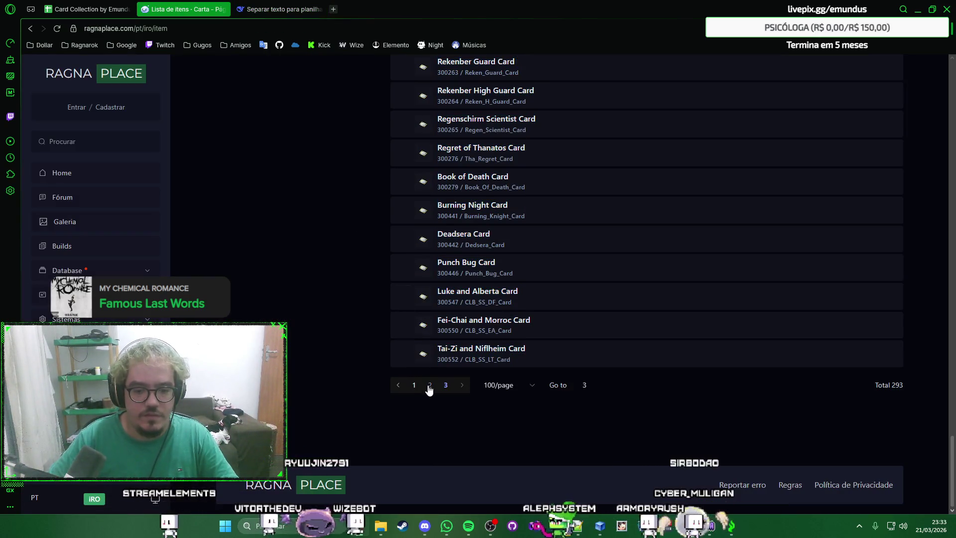
{"action": "left_click", "coordinate": [429, 385]}
{"action": "scroll", "coordinate": [536, 371], "scroll_direction": "down", "scroll_amount": 5}
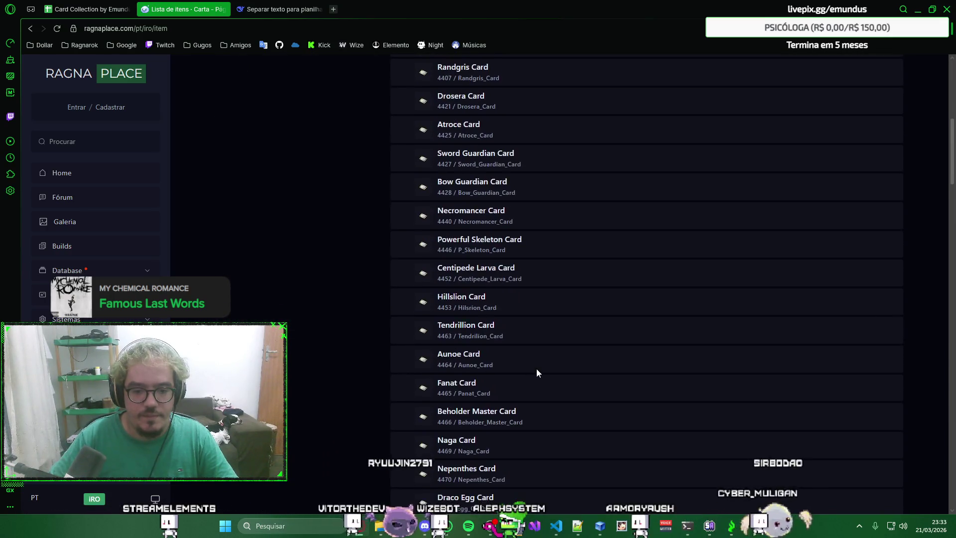
{"action": "key", "text": "ctrl+Tab"}
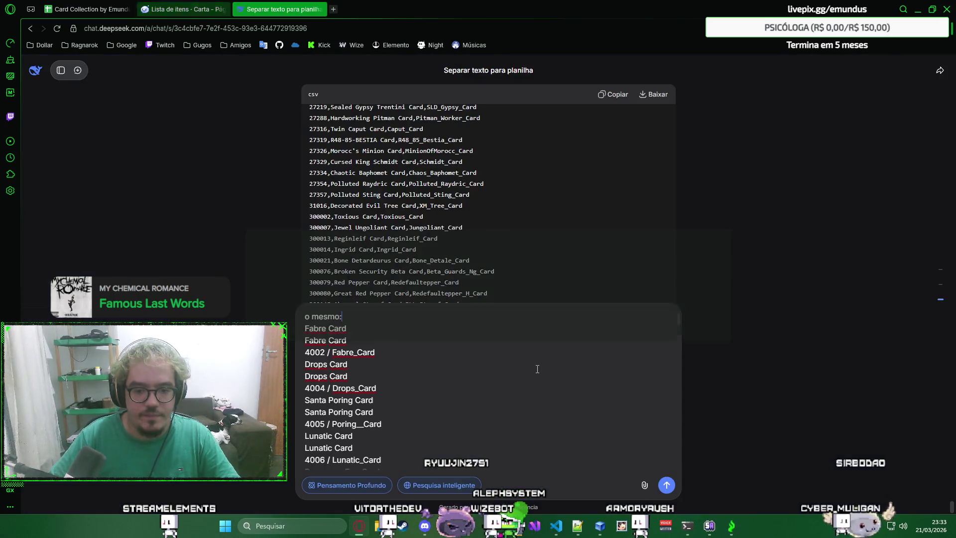
{"action": "type", "text": "tendri"}
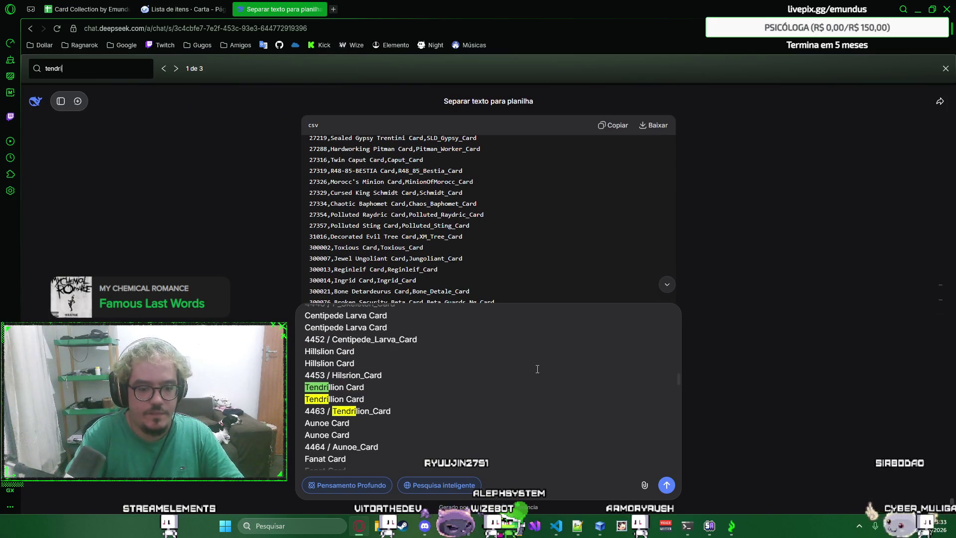
Step: Send the weapon card request and let DeepSeek stream the CSV rows, collapsing its reasoning notes
{"action": "key", "text": "Escape"}
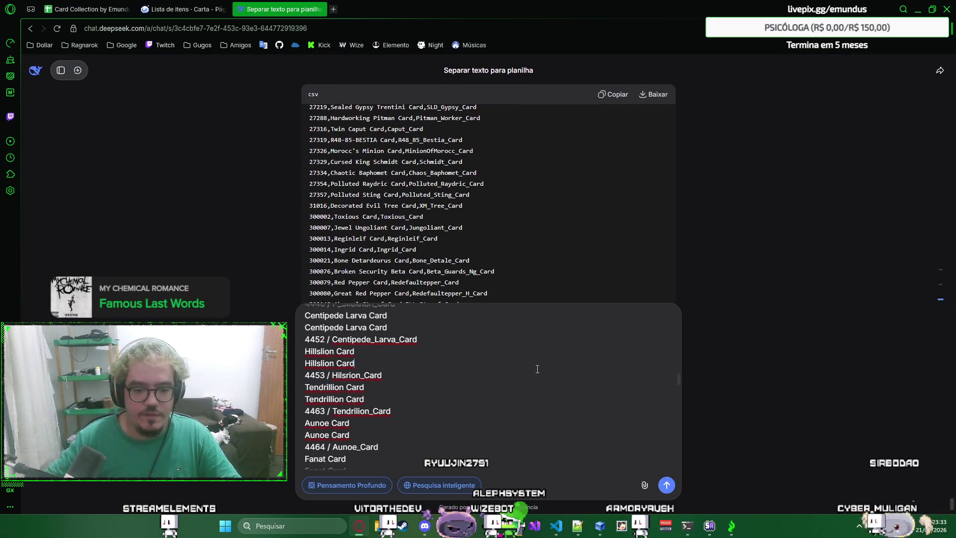
{"action": "key", "text": "Return"}
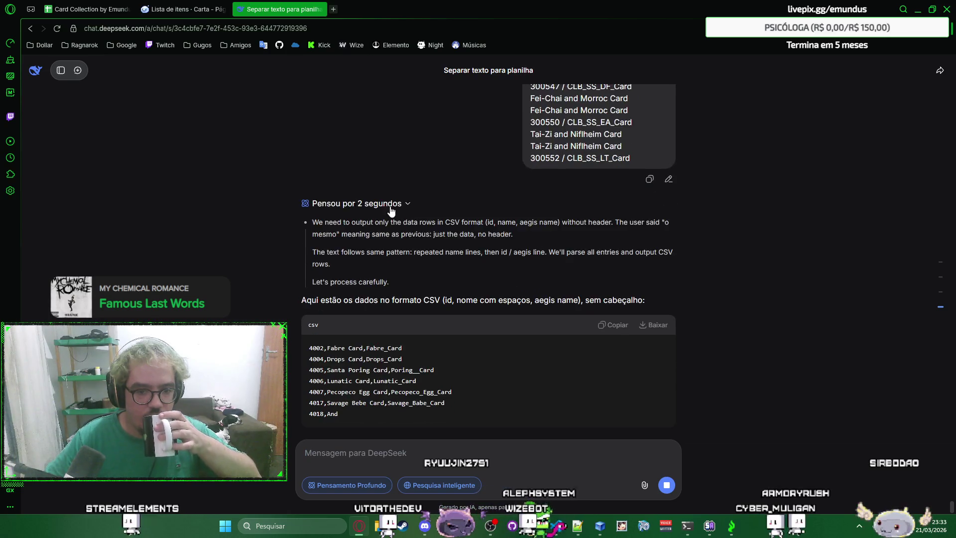
{"action": "left_click", "coordinate": [387, 226]}
{"action": "right_click", "coordinate": [775, 321]}
{"action": "left_click", "coordinate": [789, 312]}
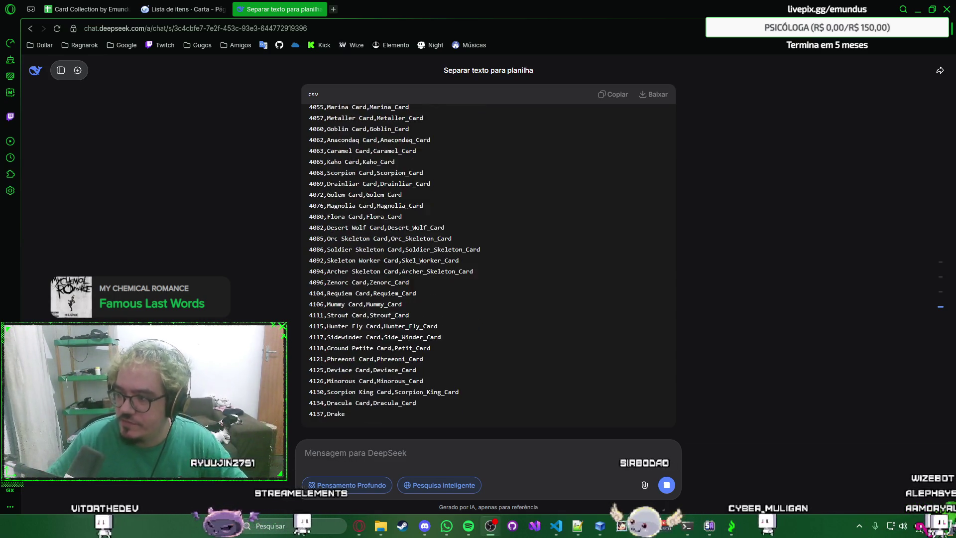
{"action": "right_click", "coordinate": [828, 221]}
{"action": "left_click", "coordinate": [823, 173]}
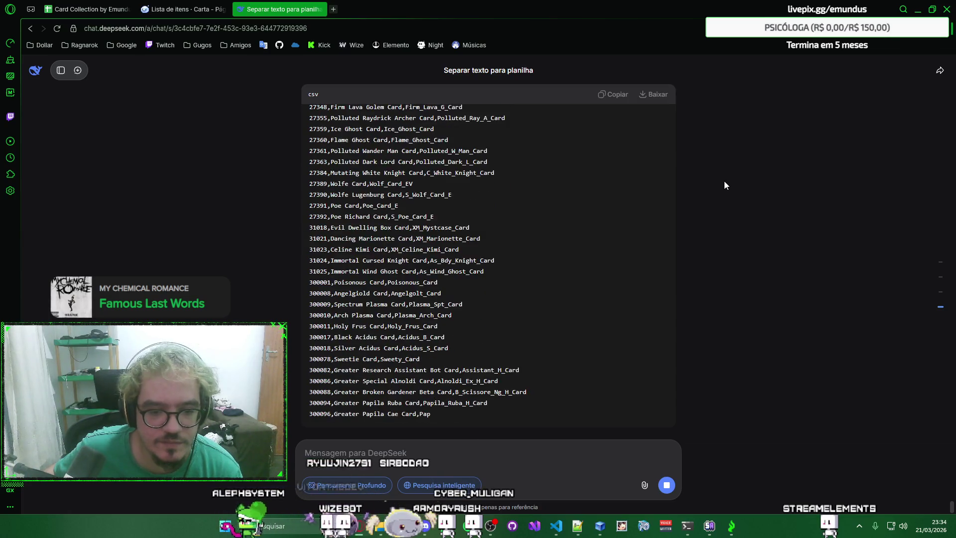
Step: On page 3 of the Arma card list, select the last card's ID 300552
{"action": "left_click", "coordinate": [183, 9]}
{"action": "scroll", "coordinate": [369, 288], "scroll_direction": "down", "scroll_amount": 5}
{"action": "scroll", "coordinate": [369, 291], "scroll_direction": "down", "scroll_amount": 5}
{"action": "scroll", "coordinate": [370, 290], "scroll_direction": "down", "scroll_amount": 3}
{"action": "scroll", "coordinate": [369, 291], "scroll_direction": "down", "scroll_amount": 5}
{"action": "scroll", "coordinate": [373, 294], "scroll_direction": "down", "scroll_amount": 5}
{"action": "scroll", "coordinate": [378, 307], "scroll_direction": "down", "scroll_amount": 5}
{"action": "scroll", "coordinate": [385, 322], "scroll_direction": "down", "scroll_amount": 2}
{"action": "left_click", "coordinate": [443, 410]}
{"action": "scroll", "coordinate": [489, 301], "scroll_direction": "down", "scroll_amount": 15}
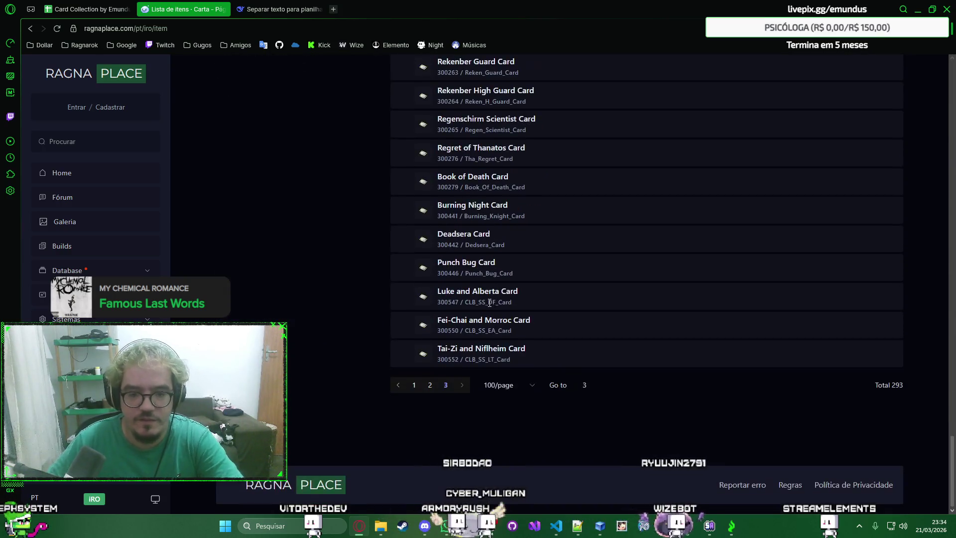
{"action": "double_click", "coordinate": [443, 359]}
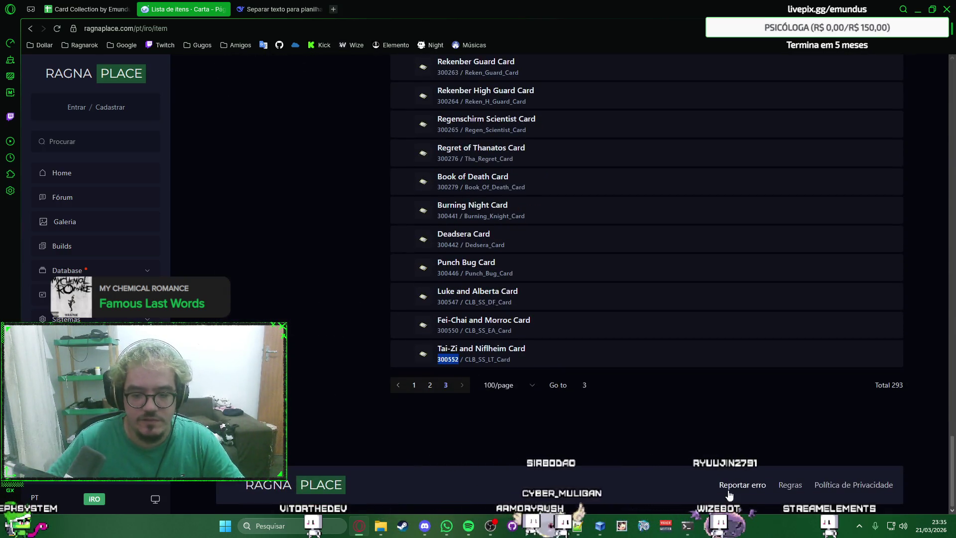
{"action": "key", "text": "alt+Tab"}
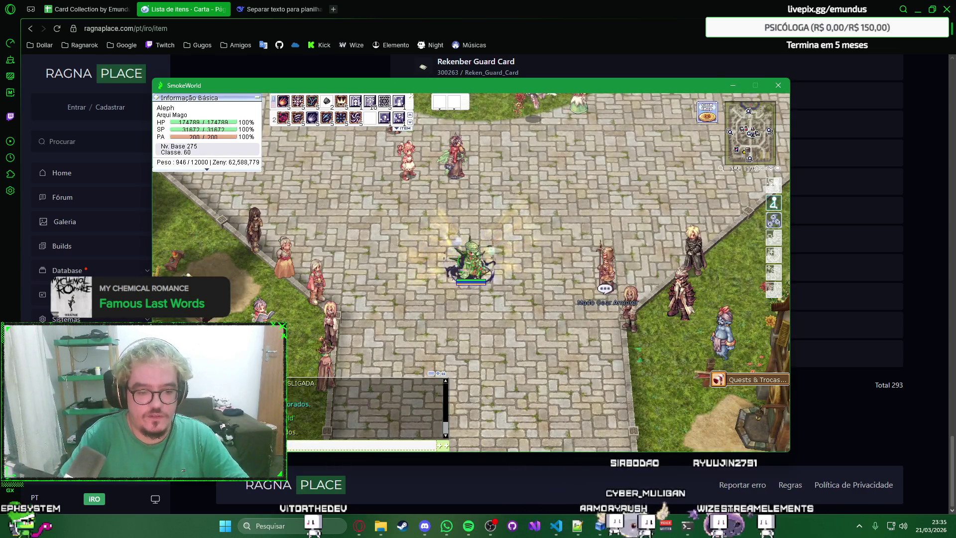
Step: Look up ID 300552 in the SmokeWorld chat, confirming it is the Tai-zi & Niflheim card, then return to the browser
{"action": "key", "text": "ctrl+v"}
{"action": "key", "text": "Return"}
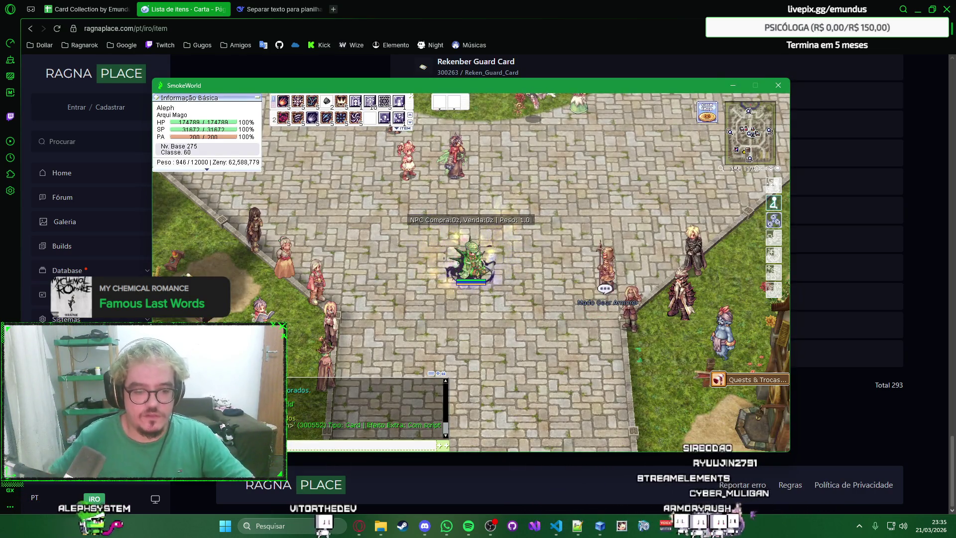
{"action": "left_click", "coordinate": [291, 426]}
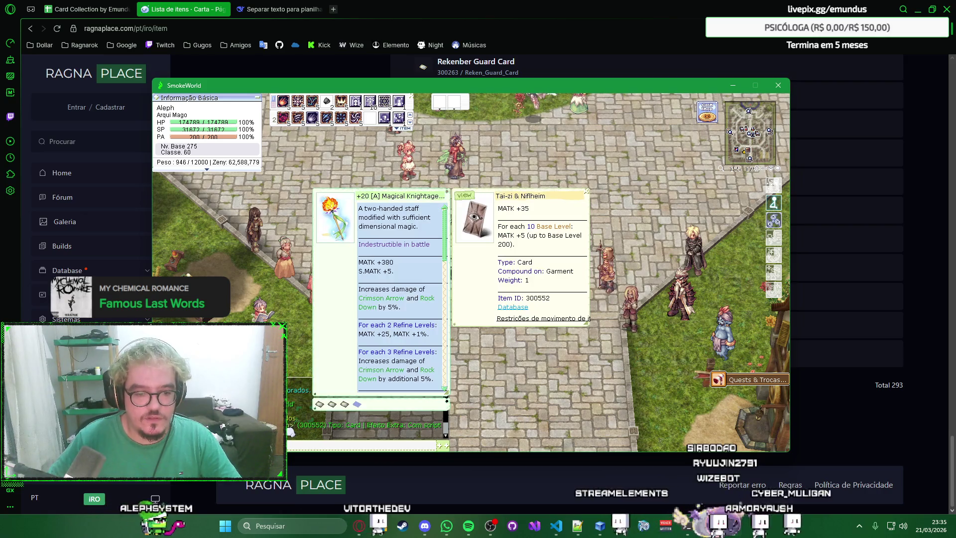
{"action": "right_click", "coordinate": [475, 217]}
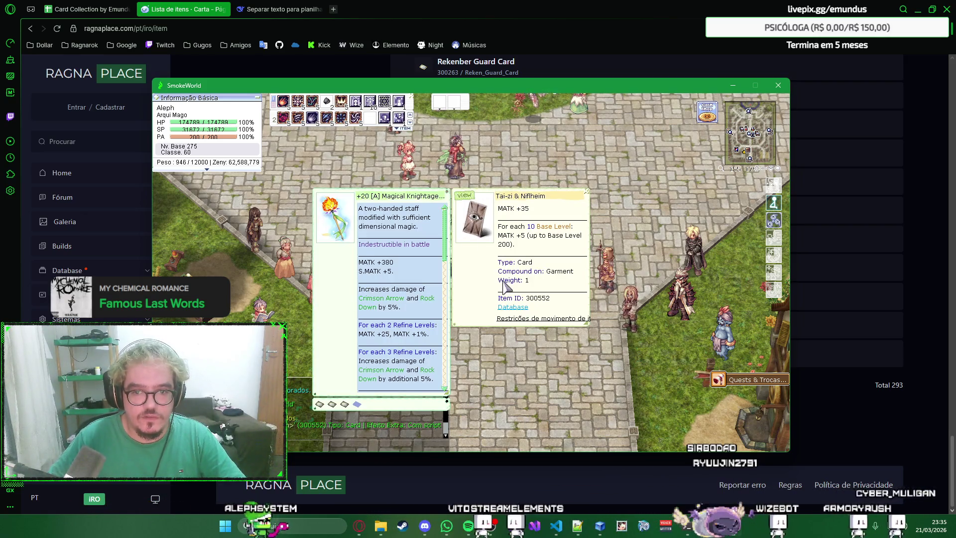
{"action": "left_click", "coordinate": [505, 286]}
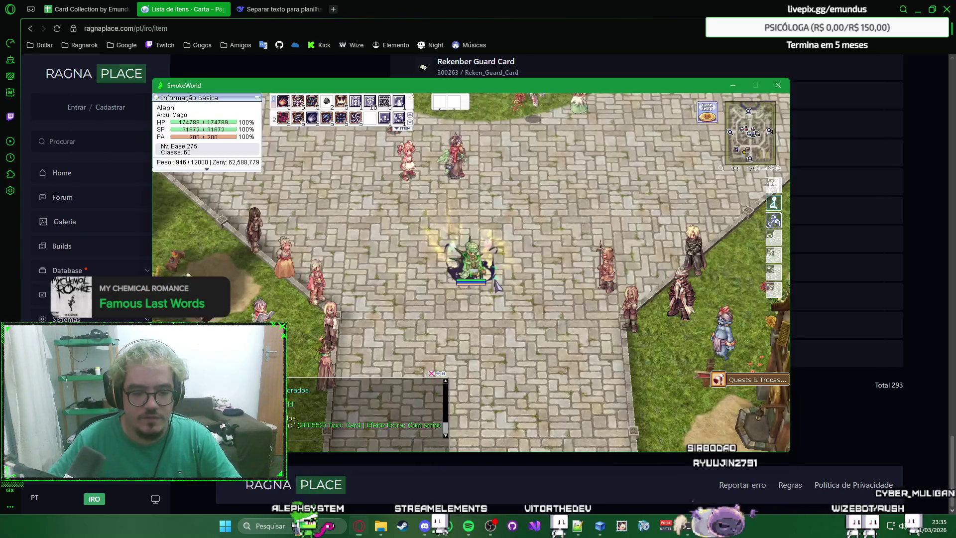
{"action": "key", "text": "alt+Tab"}
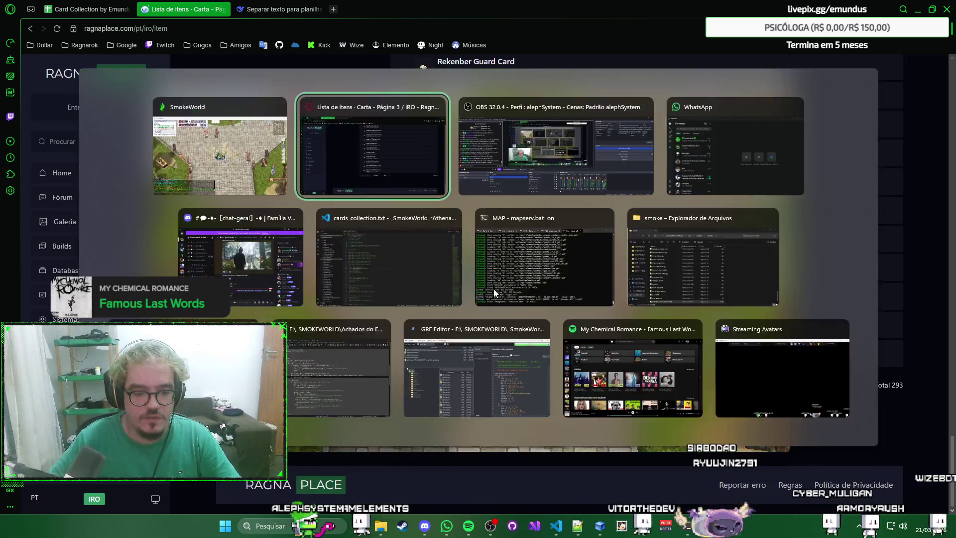
{"action": "left_click", "coordinate": [291, 6]}
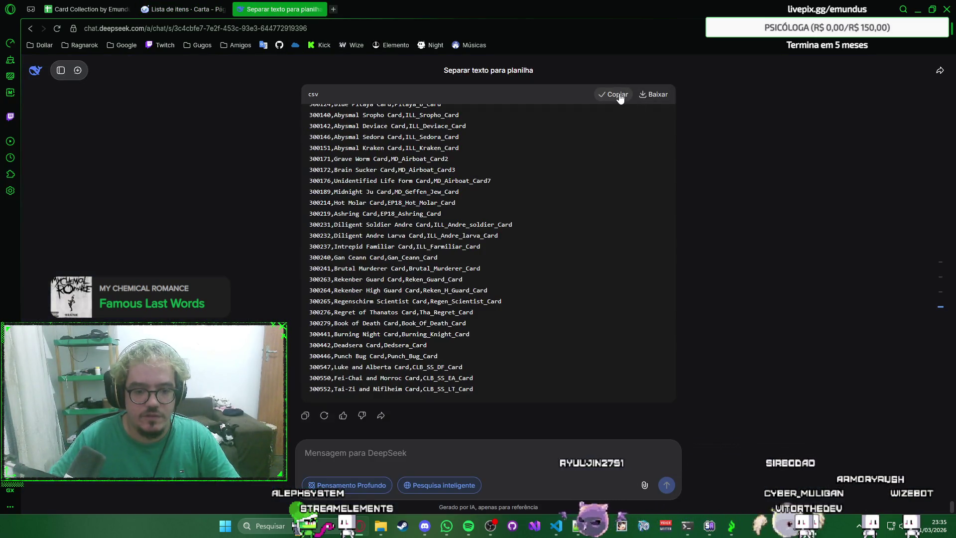
Step: Paste the Arma CSV rows into the Cartas sheet at row 419 and split them into columns
{"action": "left_click", "coordinate": [86, 9]}
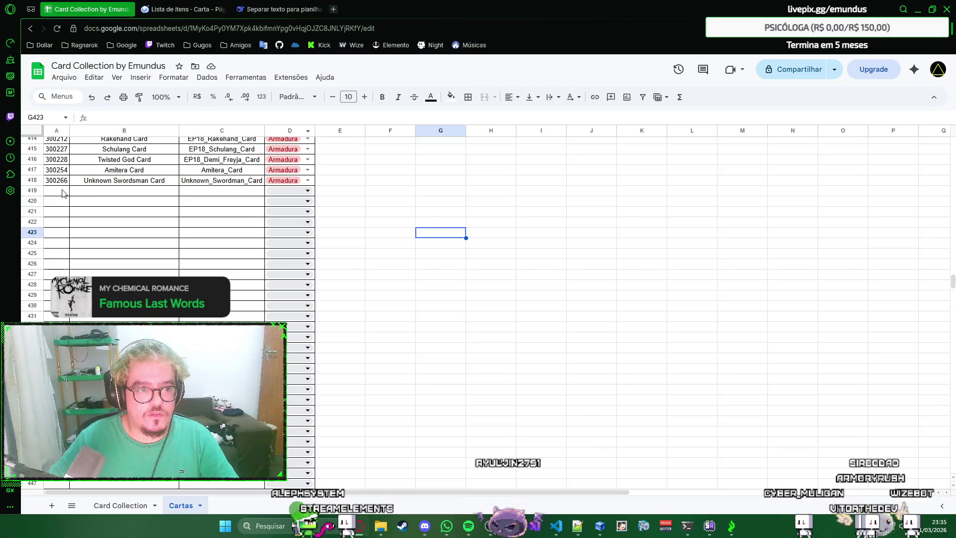
{"action": "key", "text": "ctrl+v"}
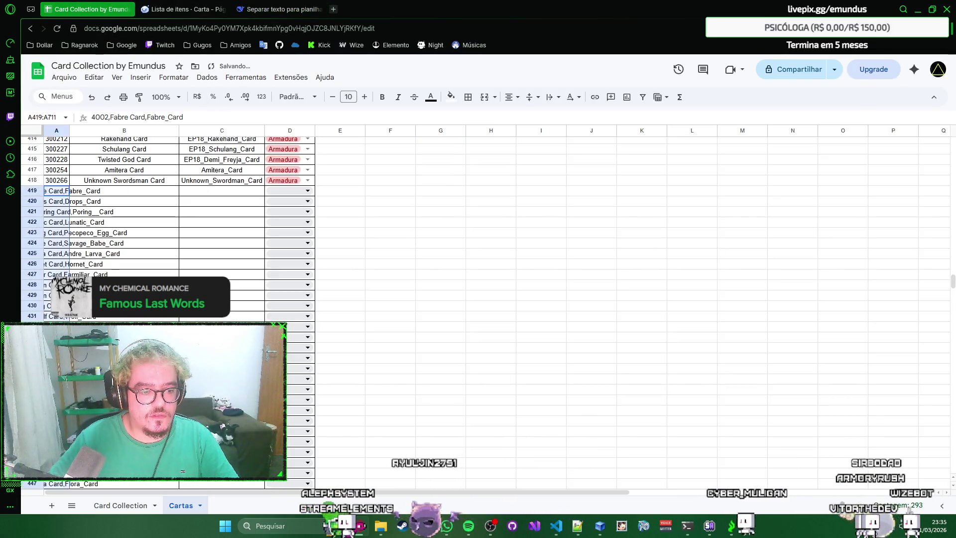
{"action": "key", "text": "ctrl+alt+shift+v"}
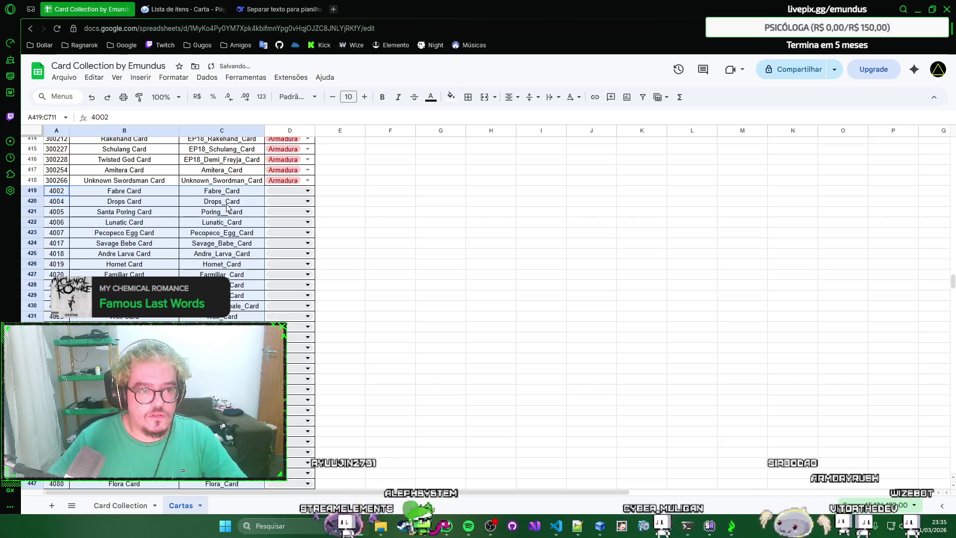
{"action": "scroll", "coordinate": [227, 221], "scroll_direction": "up", "scroll_amount": 3}
{"action": "scroll", "coordinate": [228, 221], "scroll_direction": "down", "scroll_amount": 3}
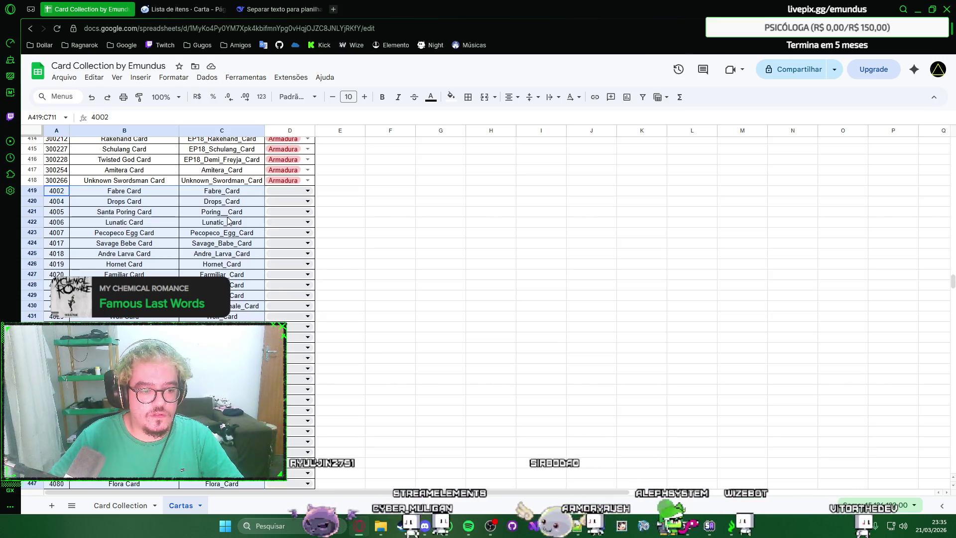
{"action": "left_click", "coordinate": [244, 193]}
Step: Set Tipo to Arma for row 419 and fill it down through row 711
{"action": "key", "text": "ctrl+Tab"}
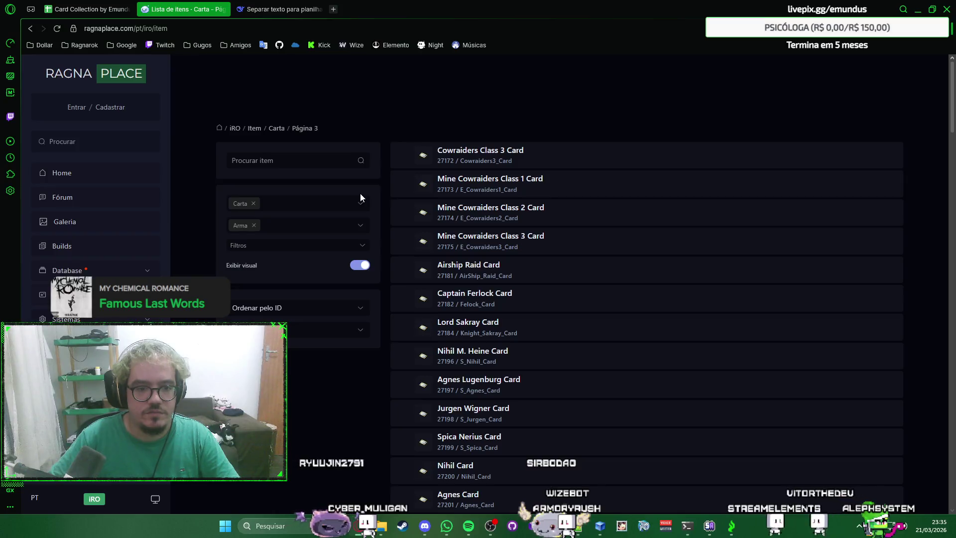
{"action": "key", "text": "ctrl+shift+Tab"}
{"action": "left_click", "coordinate": [294, 193]}
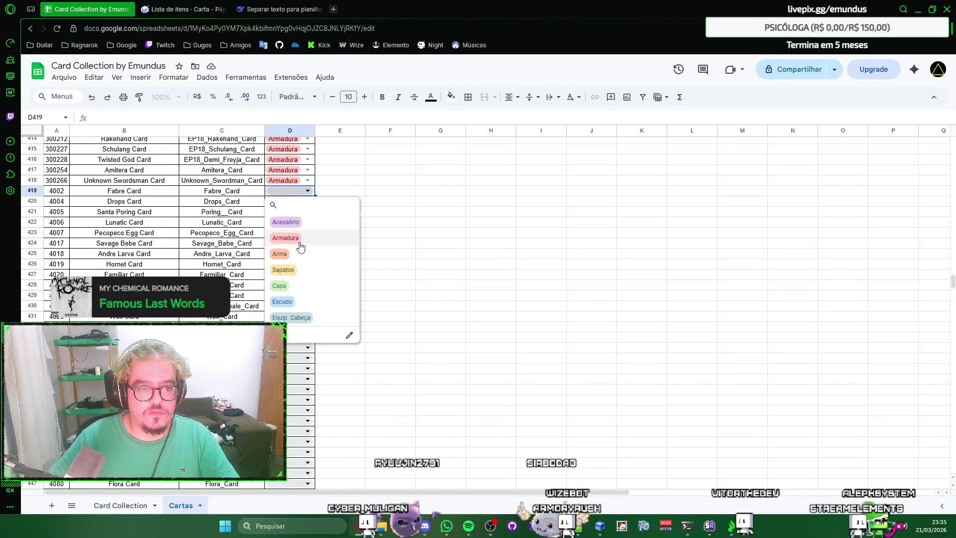
{"action": "key", "text": "Escape"}
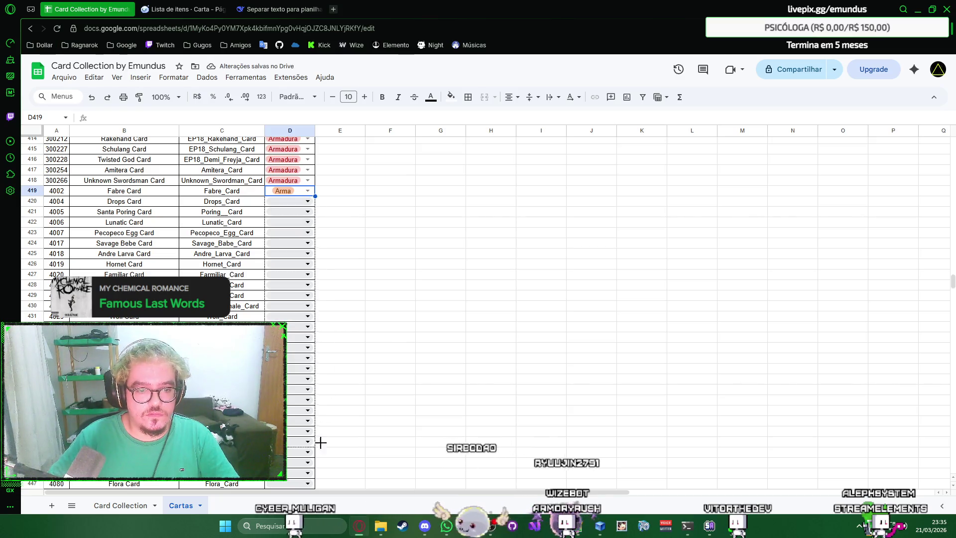
{"action": "scroll", "coordinate": [322, 435], "scroll_direction": "down", "scroll_amount": 4}
{"action": "scroll", "coordinate": [321, 436], "scroll_direction": "down", "scroll_amount": 4}
{"action": "scroll", "coordinate": [321, 436], "scroll_direction": "down", "scroll_amount": 4}
{"action": "scroll", "coordinate": [321, 436], "scroll_direction": "down", "scroll_amount": 4}
{"action": "scroll", "coordinate": [478, 310], "scroll_direction": "down", "scroll_amount": 5}
{"action": "scroll", "coordinate": [478, 309], "scroll_direction": "down", "scroll_amount": 5}
{"action": "scroll", "coordinate": [478, 310], "scroll_direction": "down", "scroll_amount": 5}
{"action": "scroll", "coordinate": [478, 310], "scroll_direction": "down", "scroll_amount": 5}
{"action": "scroll", "coordinate": [478, 310], "scroll_direction": "down", "scroll_amount": 5}
{"action": "scroll", "coordinate": [478, 310], "scroll_direction": "down", "scroll_amount": 5}
{"action": "scroll", "coordinate": [478, 310], "scroll_direction": "up", "scroll_amount": 5}
{"action": "scroll", "coordinate": [478, 310], "scroll_direction": "down", "scroll_amount": 1}
{"action": "scroll", "coordinate": [324, 336], "scroll_direction": "down", "scroll_amount": 2}
{"action": "left_click", "coordinate": [314, 331], "text": "shift"}
{"action": "key", "text": "ctrl+d"}
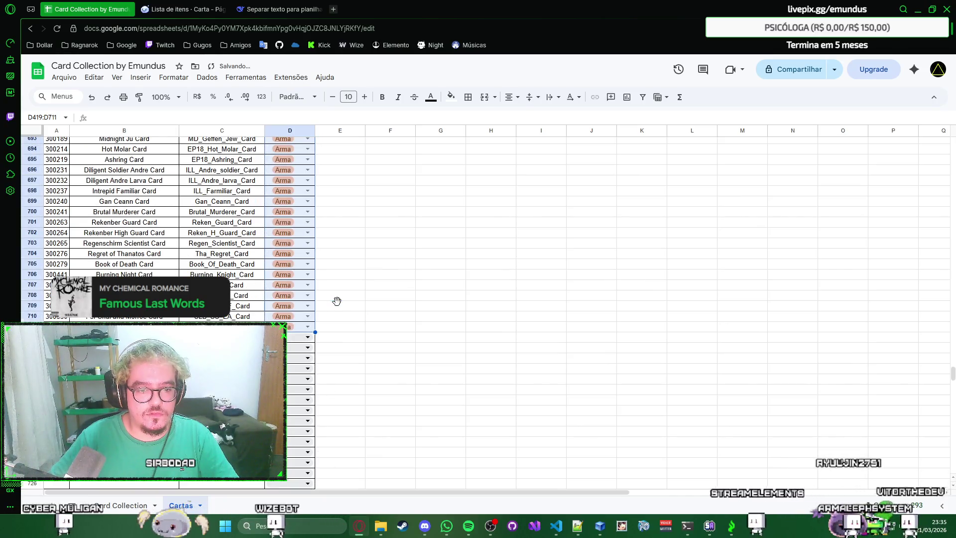
{"action": "left_click", "coordinate": [338, 305]}
{"action": "left_click", "coordinate": [187, 8]}
Step: Change the RagnaPlace card filter from Arma to Sapatos and select page 1 of the shoes cards
{"action": "left_click", "coordinate": [298, 225]}
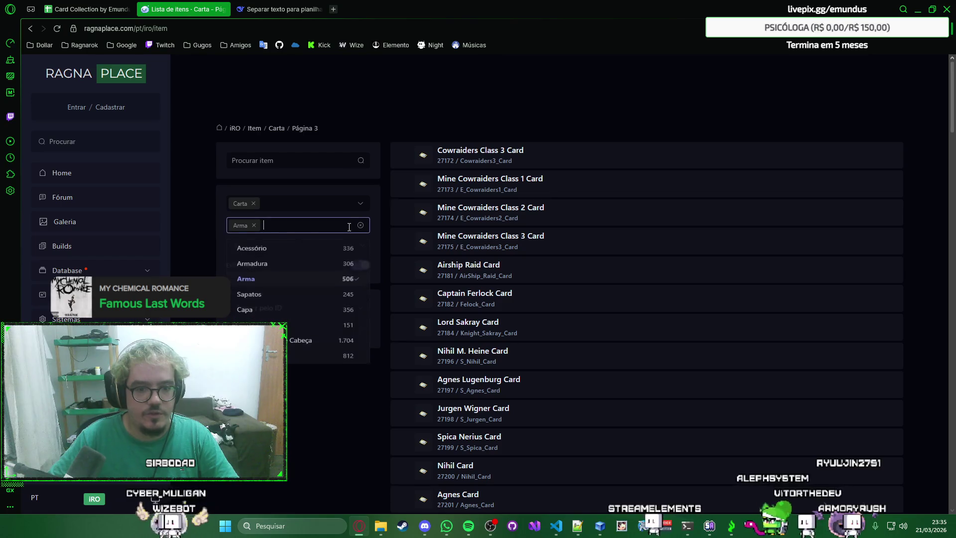
{"action": "left_click", "coordinate": [316, 299]}
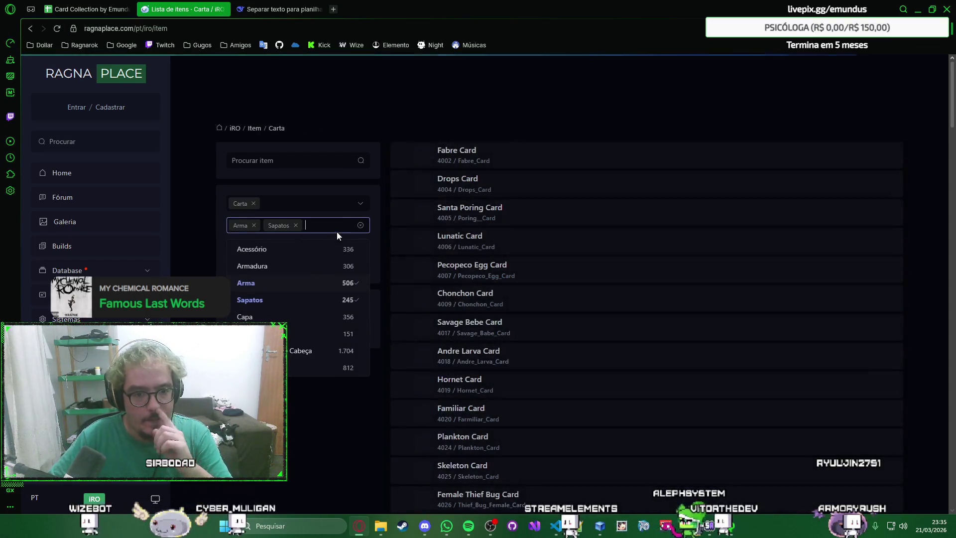
{"action": "left_click", "coordinate": [254, 226]}
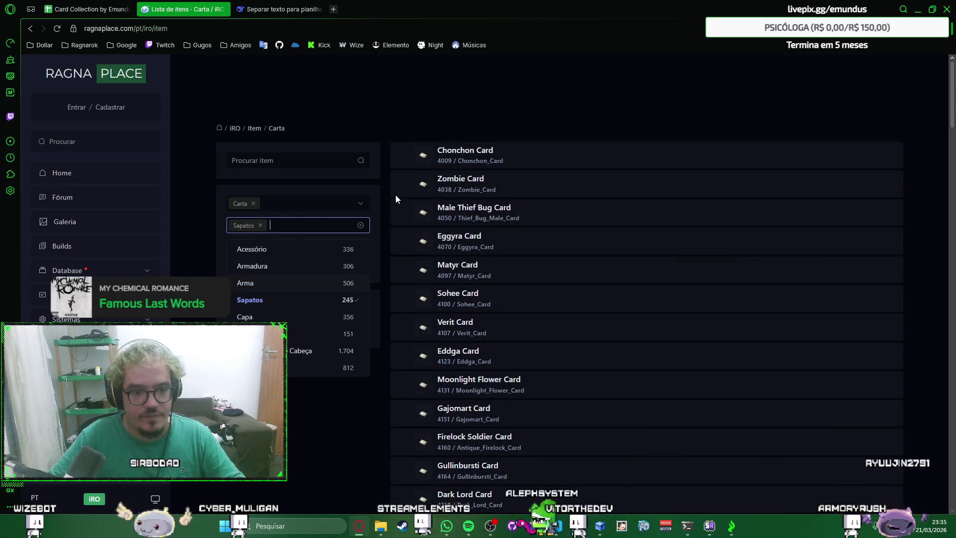
{"action": "left_click", "coordinate": [480, 100]}
{"action": "right_click", "coordinate": [548, 111]}
{"action": "key", "text": "Escape"}
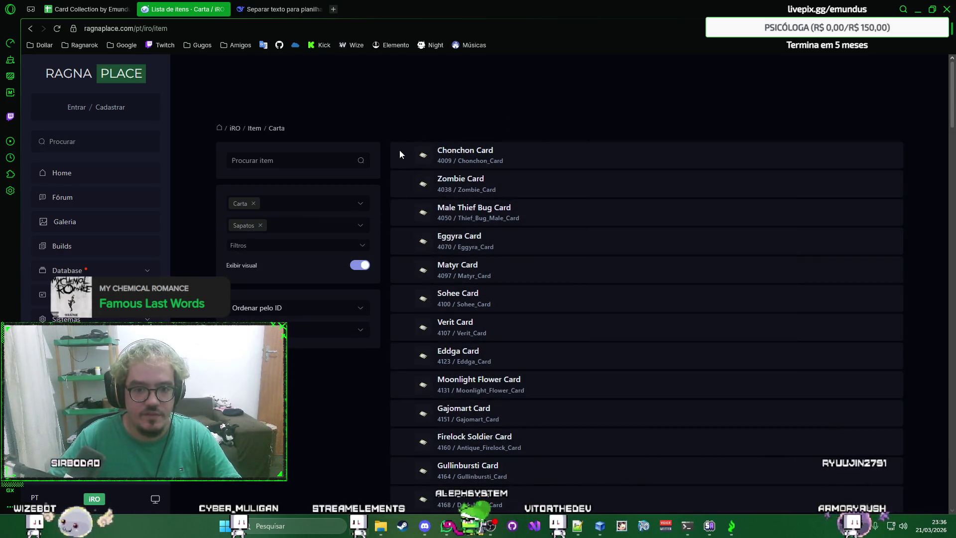
{"action": "left_click_drag", "start_coordinate": [463, 217], "coordinate": [644, 465]}
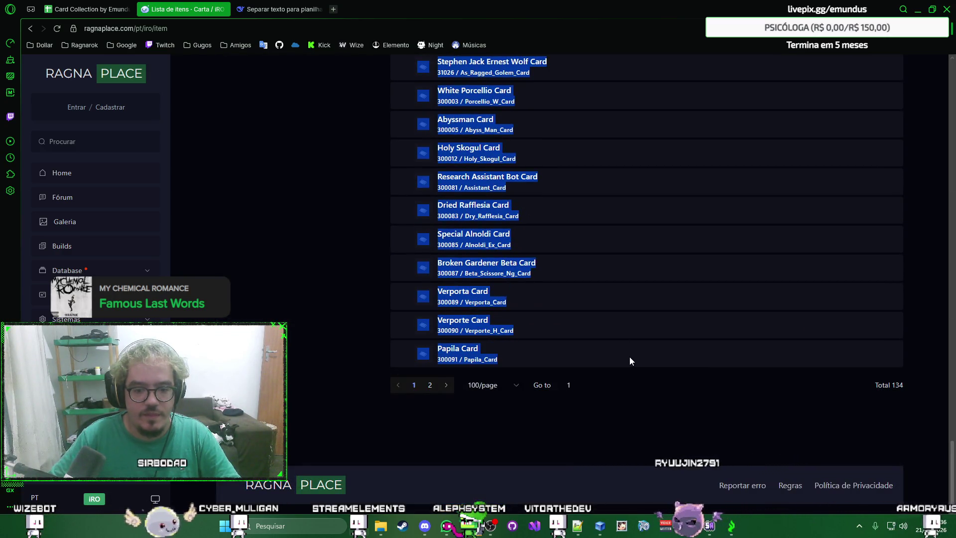
Step: Paste both pages of shoes cards after 'e de novo:' in DeepSeek and send them
{"action": "left_click", "coordinate": [302, 7]}
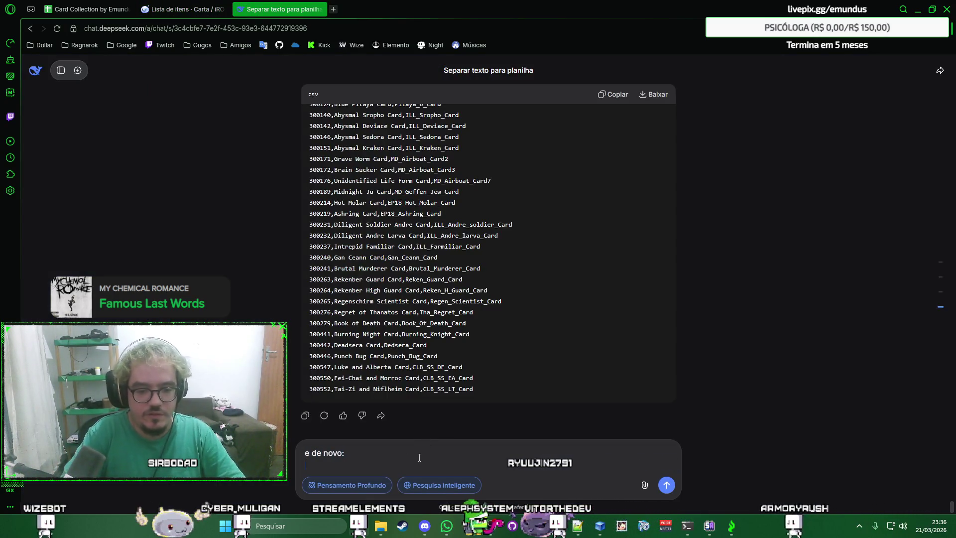
{"action": "key", "text": "ctrl+v"}
{"action": "key", "text": "ctrl+shift+Tab"}
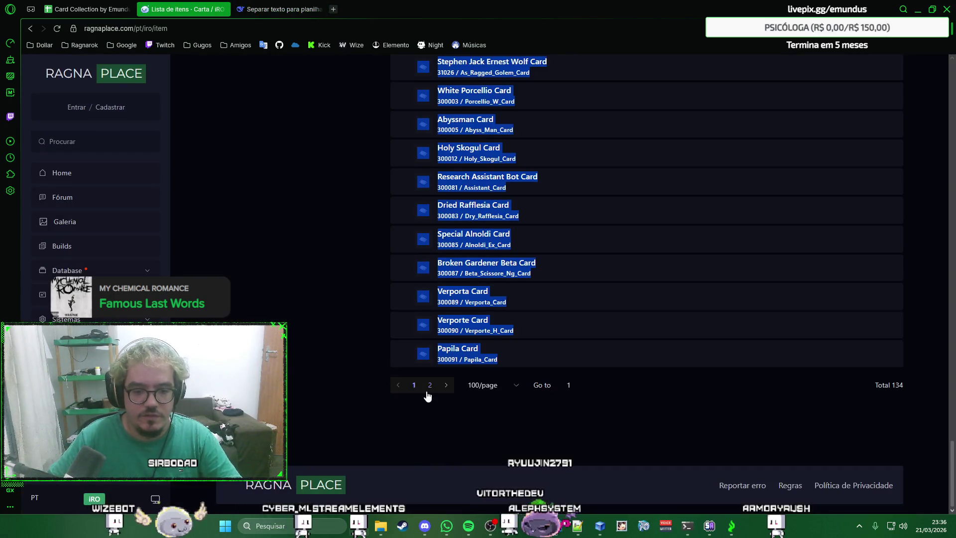
{"action": "left_click", "coordinate": [429, 387]}
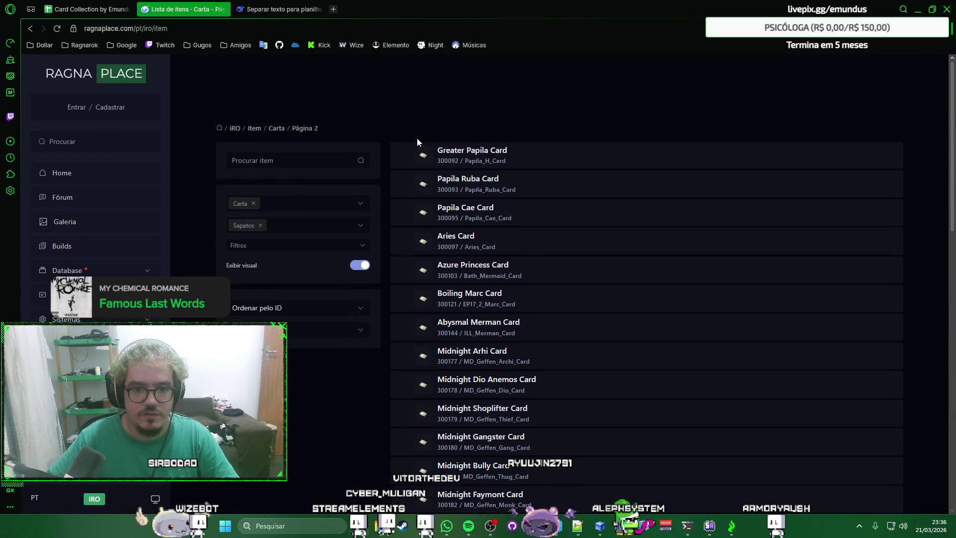
{"action": "left_click_drag", "start_coordinate": [417, 138], "coordinate": [550, 349]}
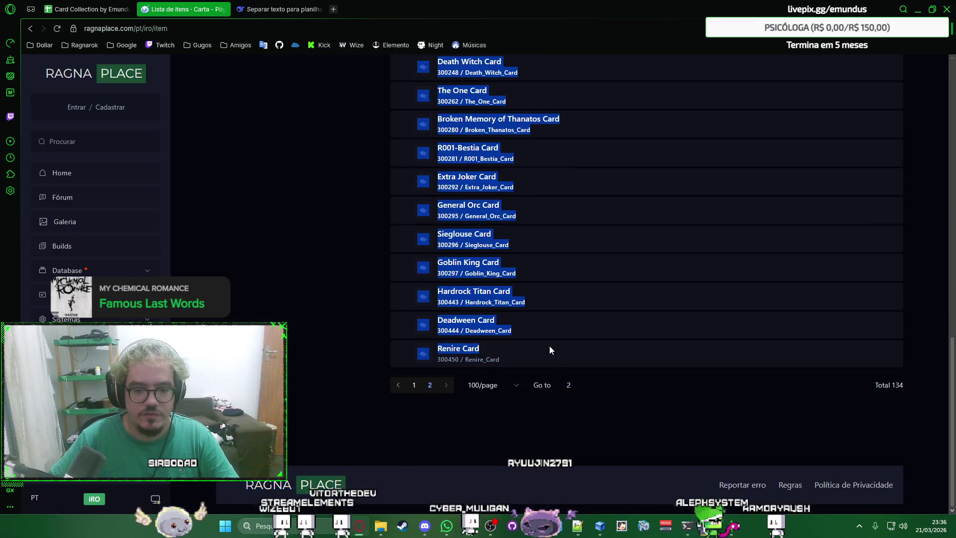
{"action": "key", "text": "ctrl+Tab"}
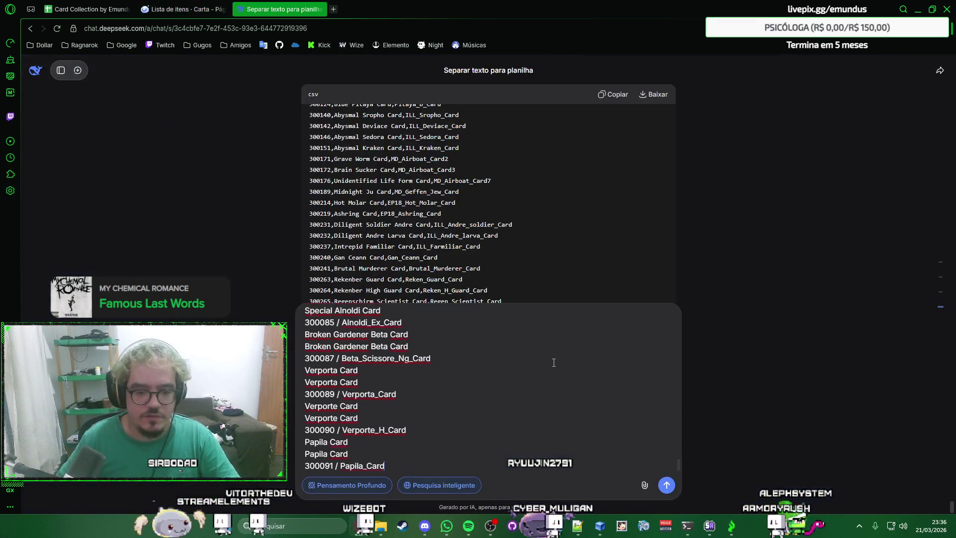
{"action": "key", "text": "Return"}
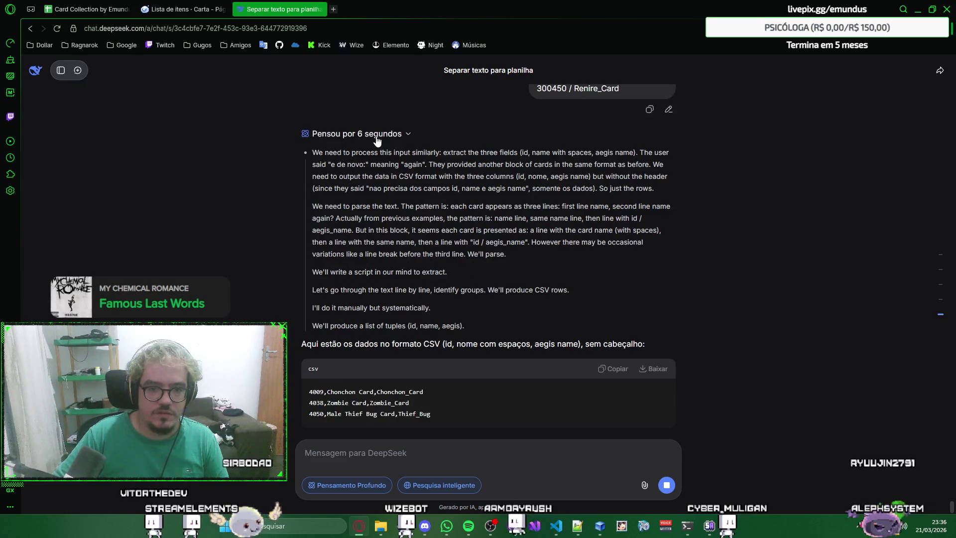
Step: Copy DeepSeek's finished Sapatos CSV and paste it into the Cartas sheet at row 712
{"action": "right_click", "coordinate": [788, 252]}
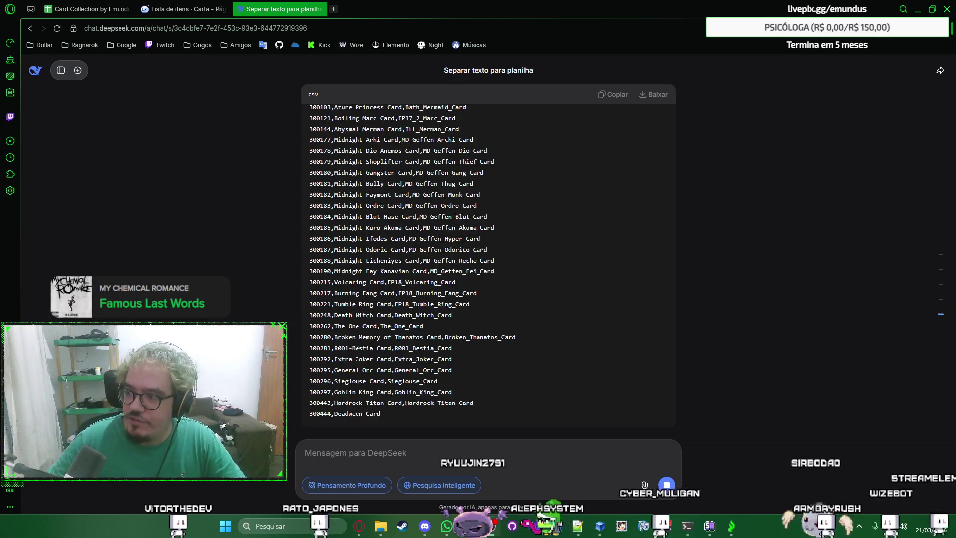
{"action": "right_click", "coordinate": [774, 248]}
{"action": "left_click", "coordinate": [761, 212]}
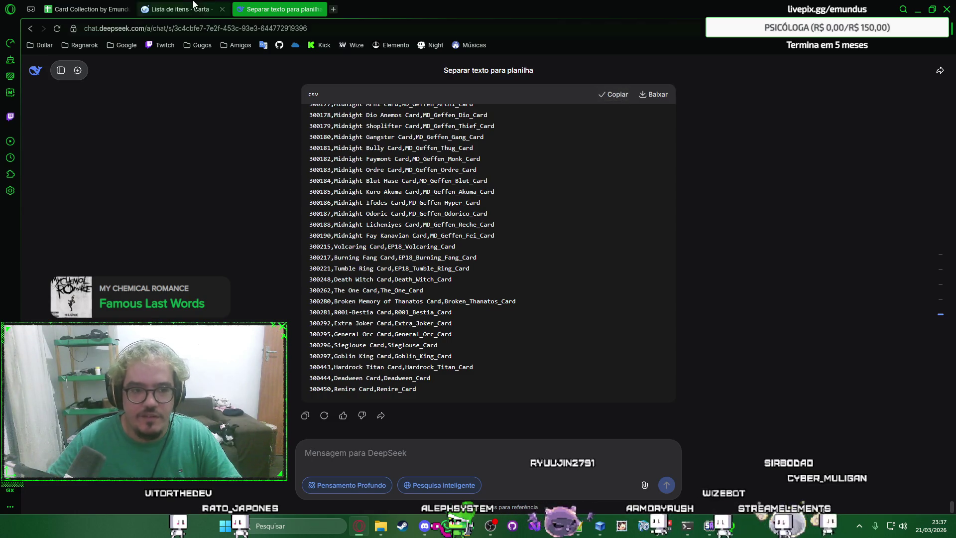
{"action": "left_click", "coordinate": [197, 6]}
{"action": "key", "text": "ctrl+1"}
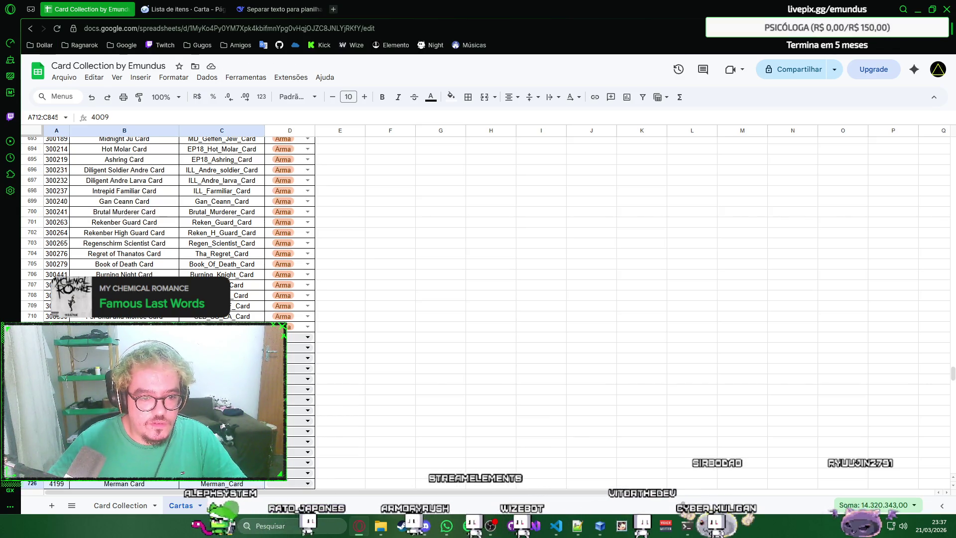
Step: Check the RagnaPlace filter to confirm which category the new rows belong to
{"action": "left_click", "coordinate": [221, 337]}
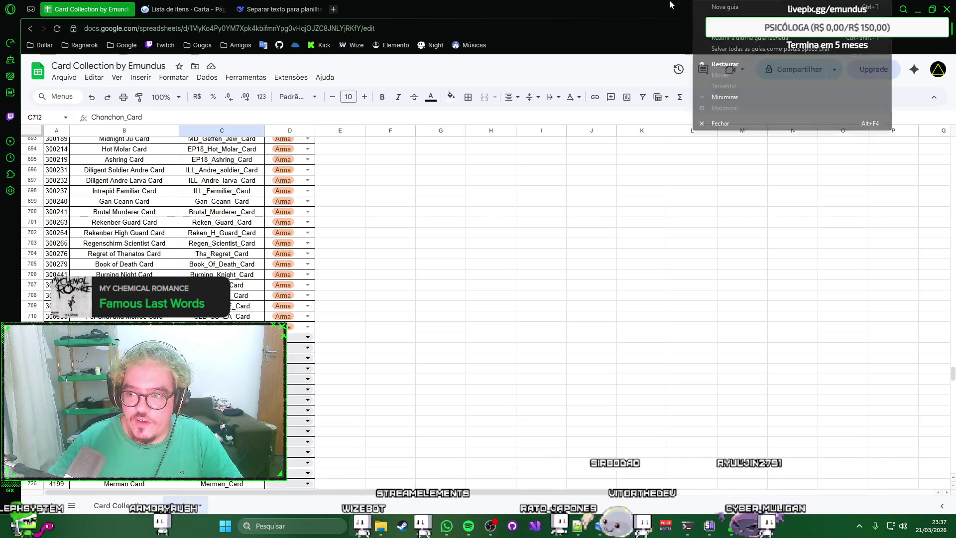
{"action": "left_click", "coordinate": [182, 9]}
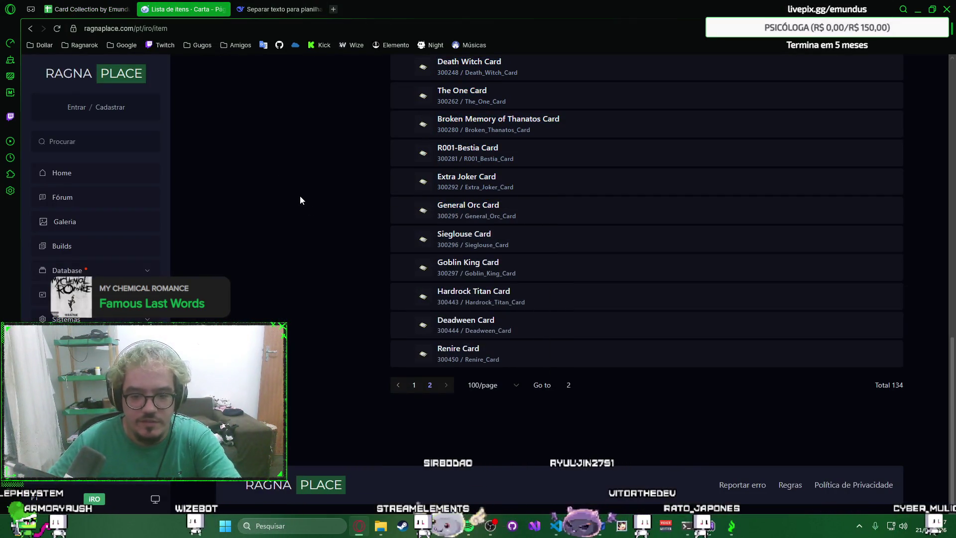
{"action": "scroll", "coordinate": [365, 320], "scroll_direction": "up", "scroll_amount": 10}
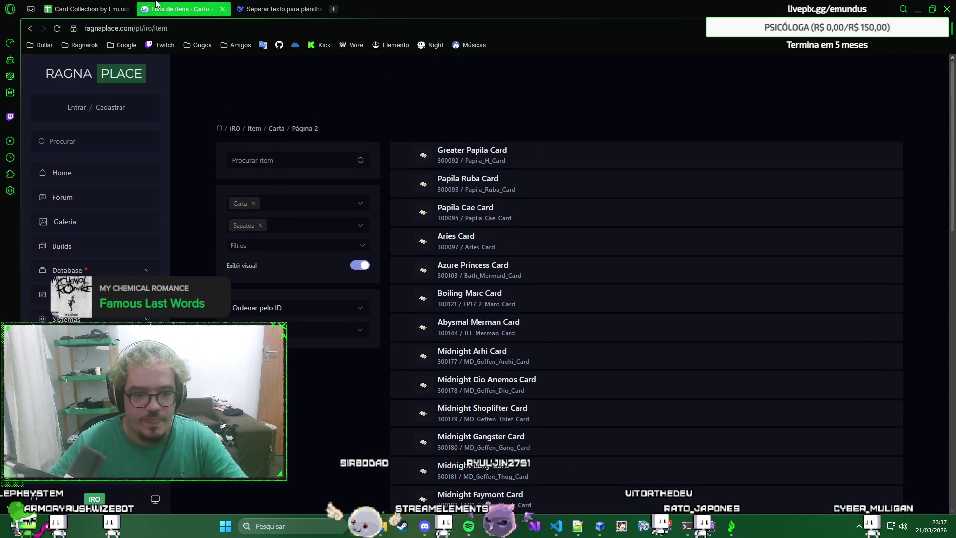
{"action": "key", "text": "ctrl+shift+Tab"}
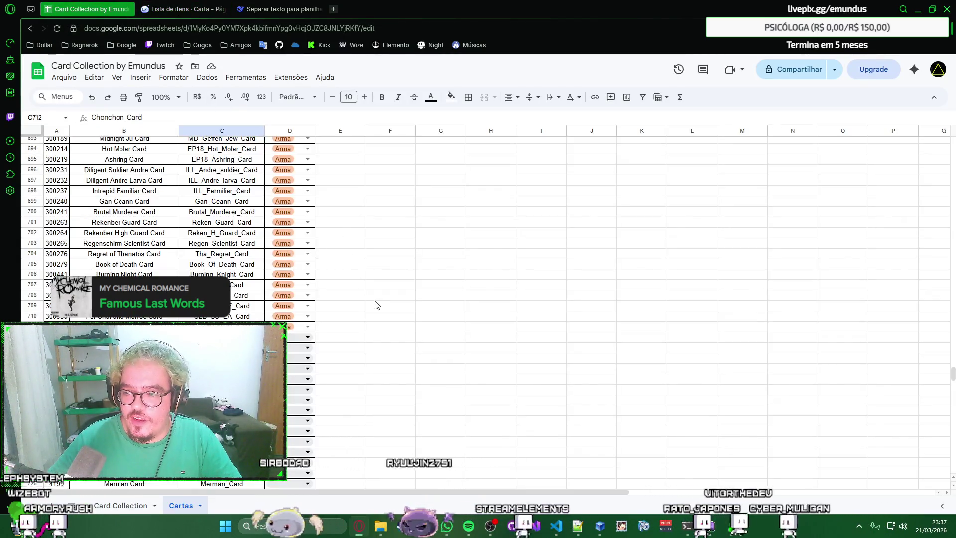
{"action": "left_click", "coordinate": [308, 338]}
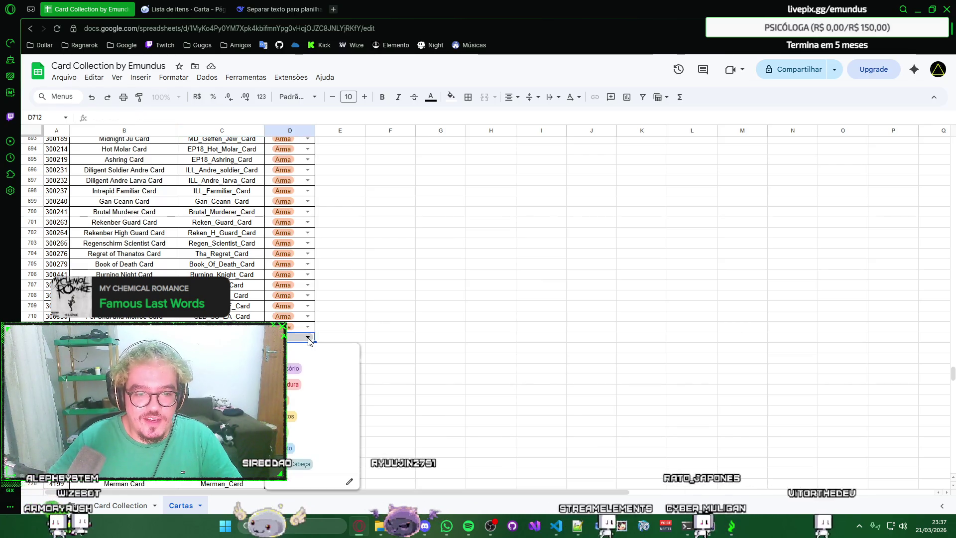
{"action": "key", "text": "Escape"}
{"action": "key", "text": "ctrl+Tab"}
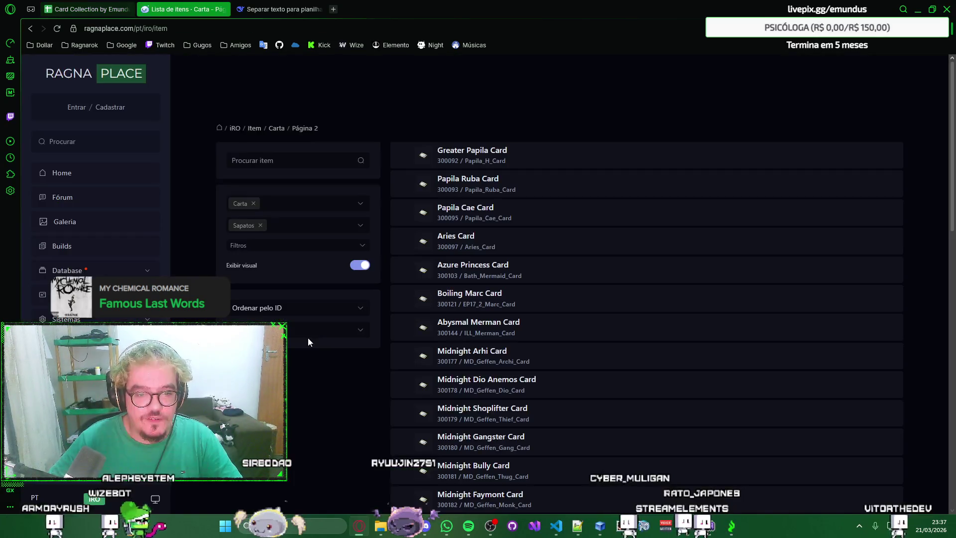
{"action": "key", "text": "ctrl+shift+Tab"}
Step: Set row 712's category to Sapatos and fill it down through row 845
{"action": "left_click", "coordinate": [307, 337]}
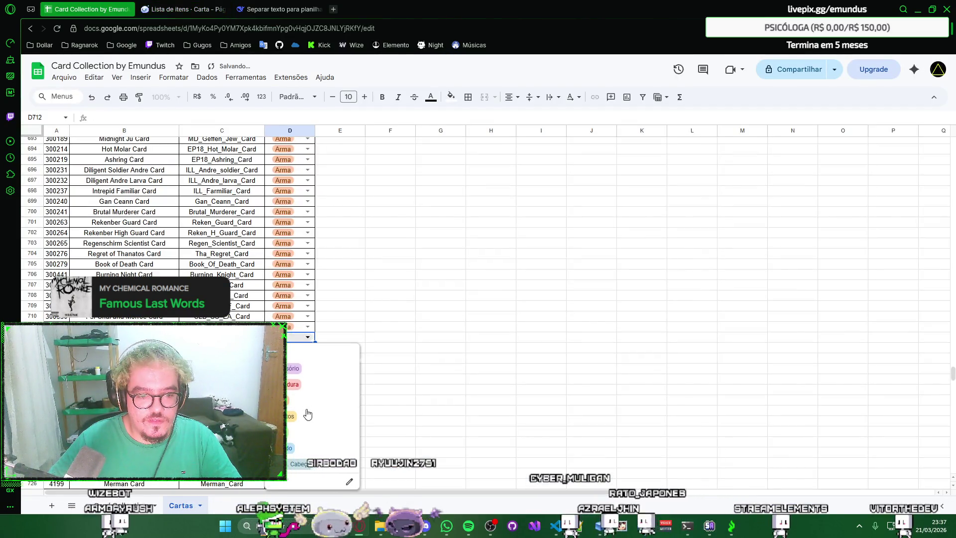
{"action": "left_click", "coordinate": [309, 340]}
{"action": "scroll", "coordinate": [322, 457], "scroll_direction": "down", "scroll_amount": 1}
{"action": "scroll", "coordinate": [322, 457], "scroll_direction": "down", "scroll_amount": 1}
{"action": "scroll", "coordinate": [322, 457], "scroll_direction": "down", "scroll_amount": 8}
{"action": "scroll", "coordinate": [322, 457], "scroll_direction": "down", "scroll_amount": 7}
{"action": "scroll", "coordinate": [334, 328], "scroll_direction": "down", "scroll_amount": 5}
{"action": "scroll", "coordinate": [333, 327], "scroll_direction": "down", "scroll_amount": 5}
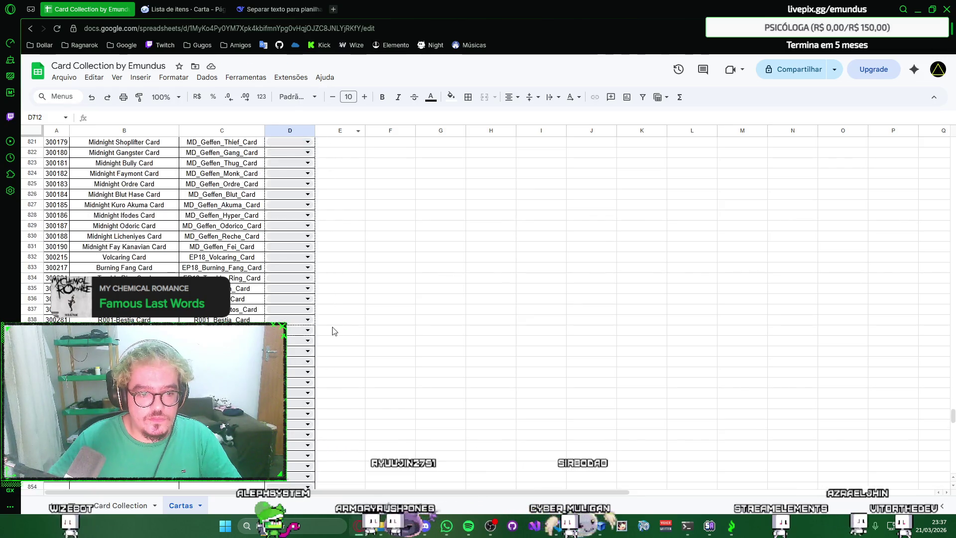
{"action": "left_click", "coordinate": [312, 394], "text": "shift"}
{"action": "key", "text": "ctrl+d"}
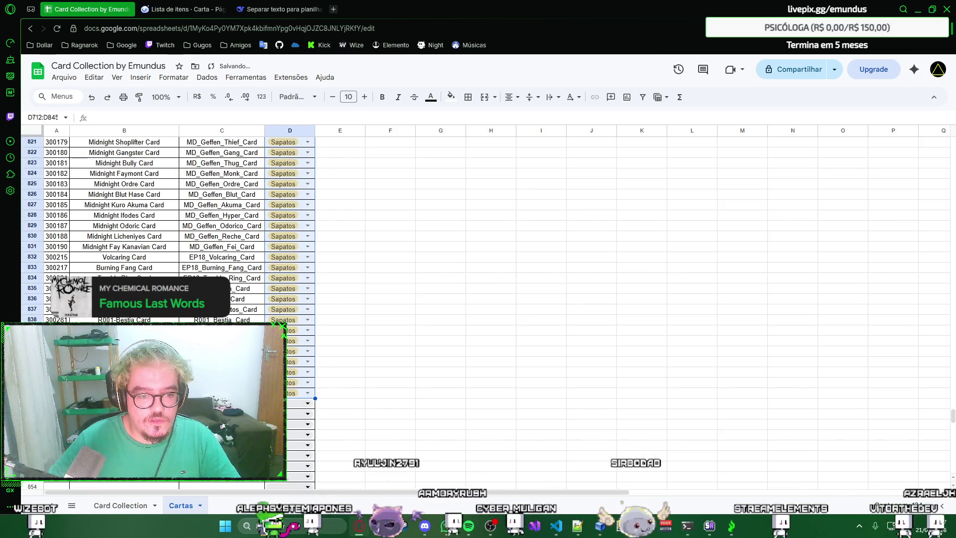
{"action": "left_click", "coordinate": [56, 403]}
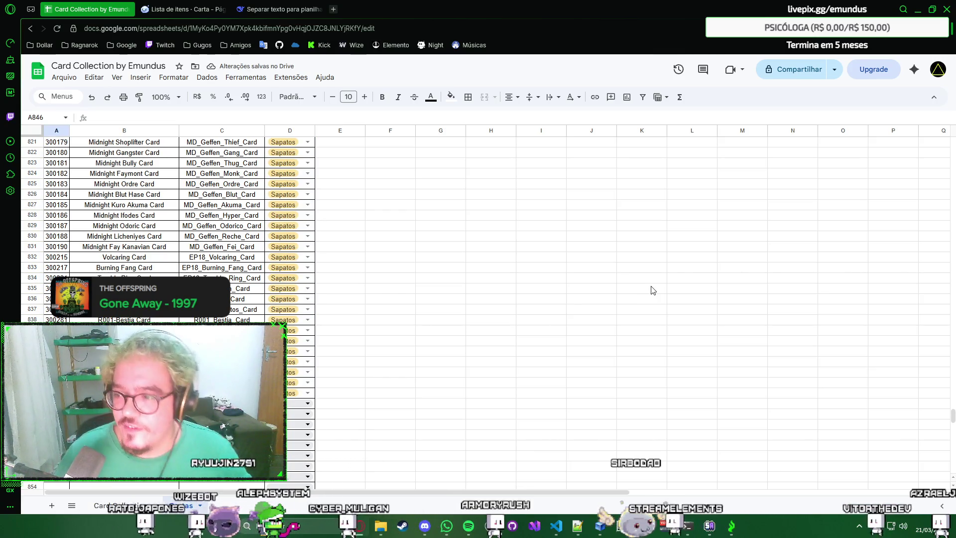
{"action": "right_click", "coordinate": [706, 5]}
{"action": "key", "text": "Escape"}
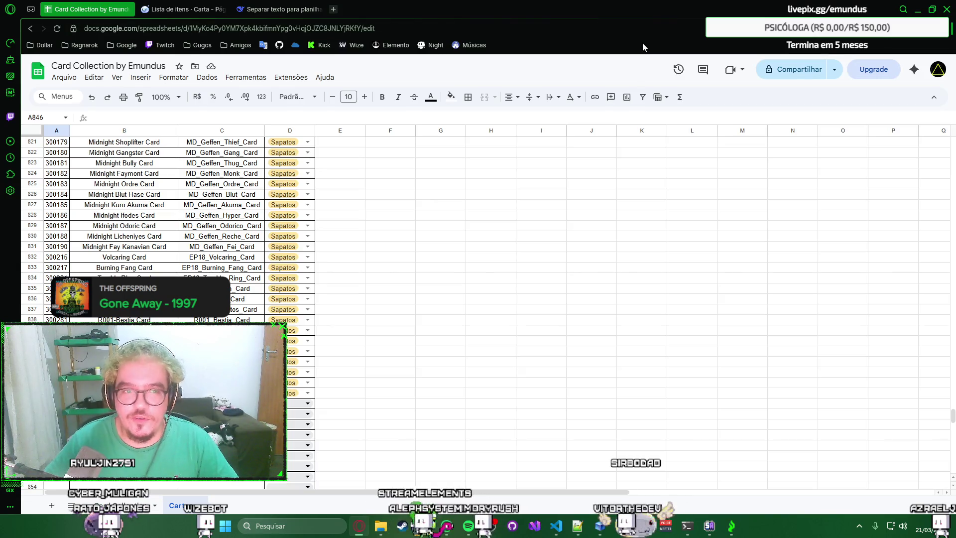
Step: Change the RagnaPlace filter from Sapatos to Capa and select page 1 of the garment cards
{"action": "left_click", "coordinate": [144, 6]}
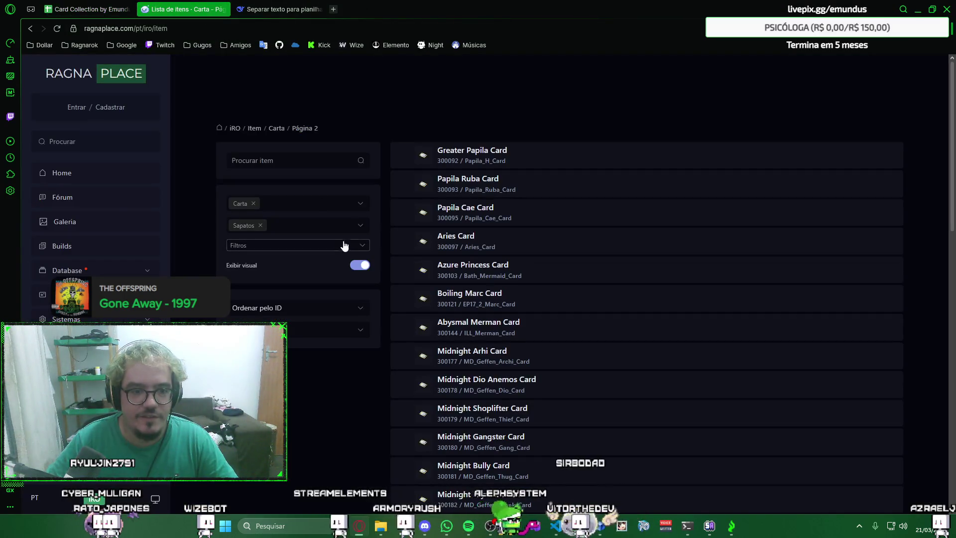
{"action": "left_click", "coordinate": [336, 224]}
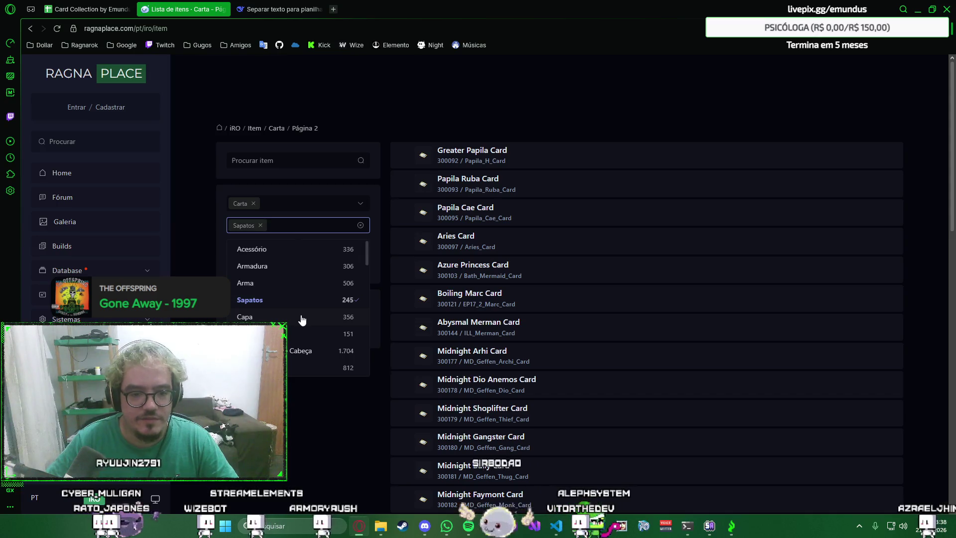
{"action": "left_click", "coordinate": [302, 317]}
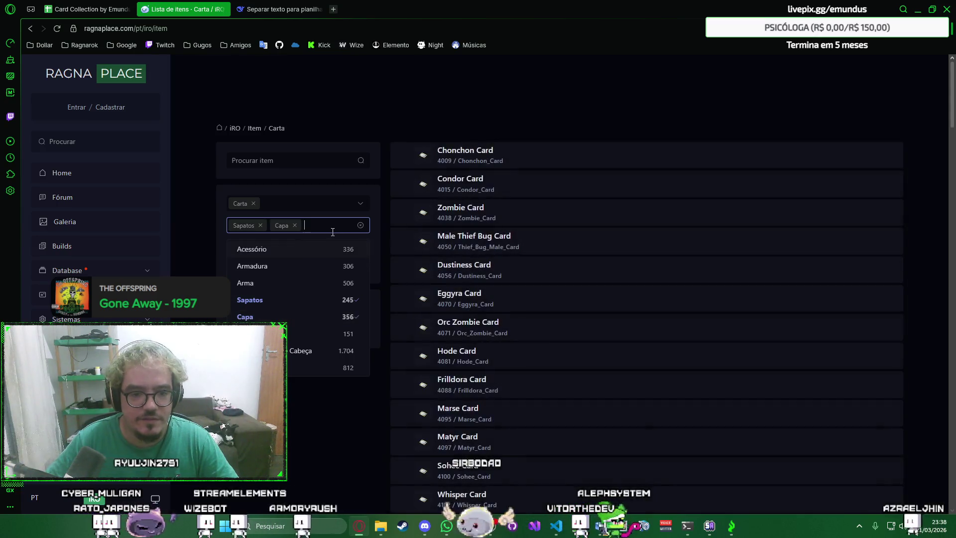
{"action": "left_click", "coordinate": [260, 225]}
{"action": "left_click", "coordinate": [382, 214]}
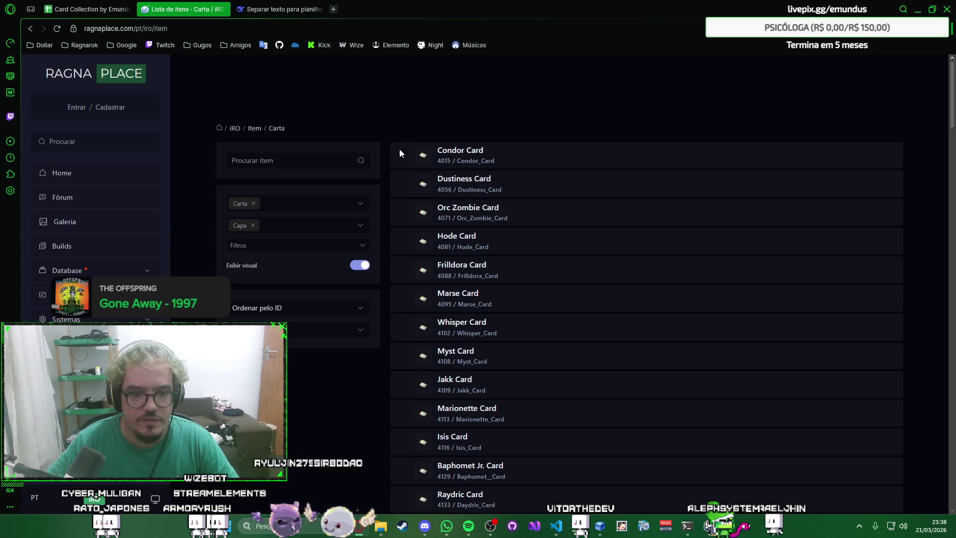
{"action": "left_click_drag", "start_coordinate": [417, 147], "coordinate": [570, 443]}
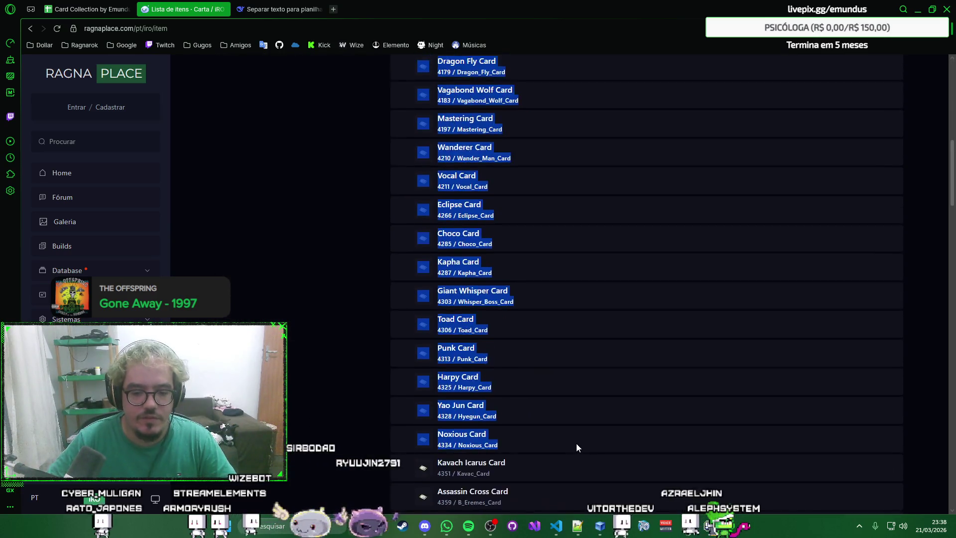
{"action": "left_click_drag", "start_coordinate": [571, 440], "coordinate": [564, 355]}
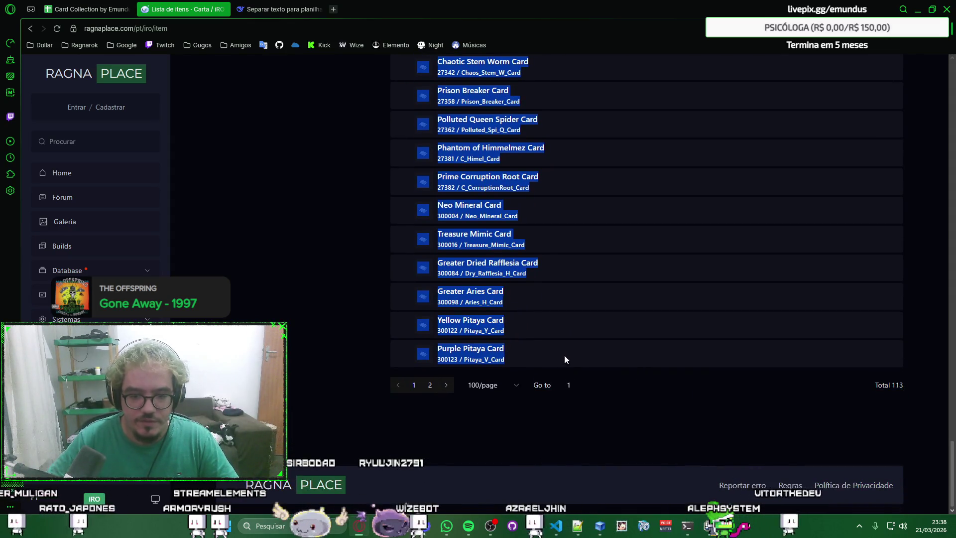
Step: Paste both pages of garment cards after 'de novo:' in DeepSeek and send them
{"action": "left_click", "coordinate": [240, 6]}
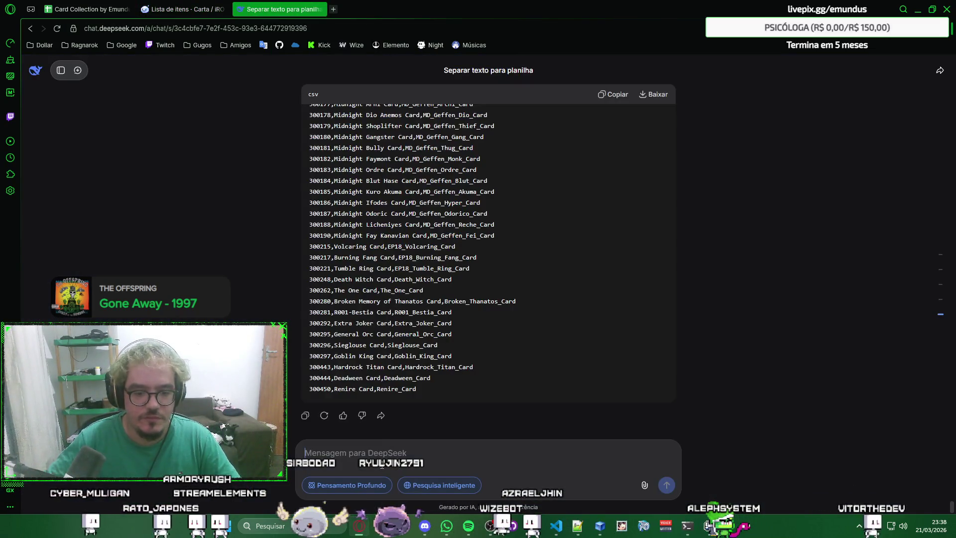
{"action": "type", "text": "ag"}
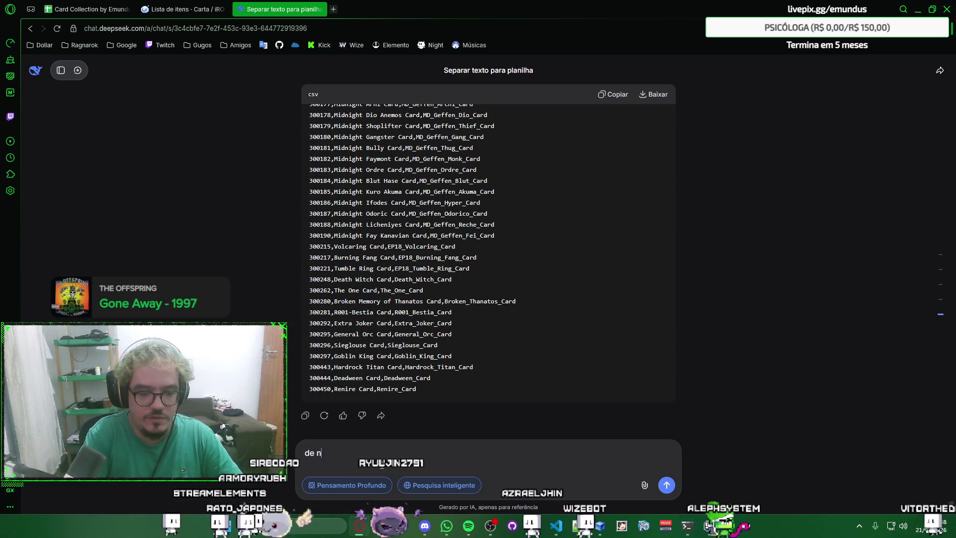
{"action": "key", "text": "ctrl+v"}
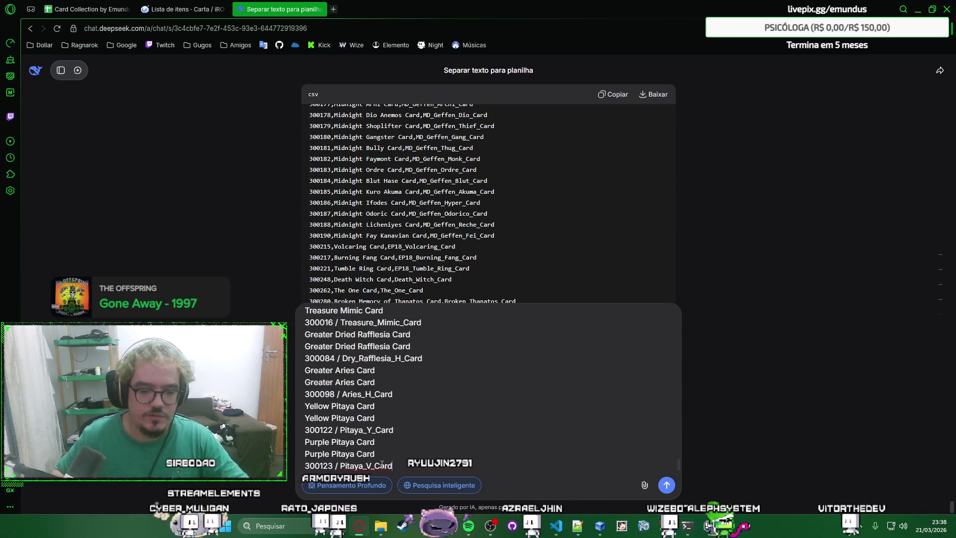
{"action": "key", "text": "ctrl+shift+Tab"}
{"action": "left_click", "coordinate": [429, 385]}
{"action": "mouse_move", "coordinate": [462, 295]}
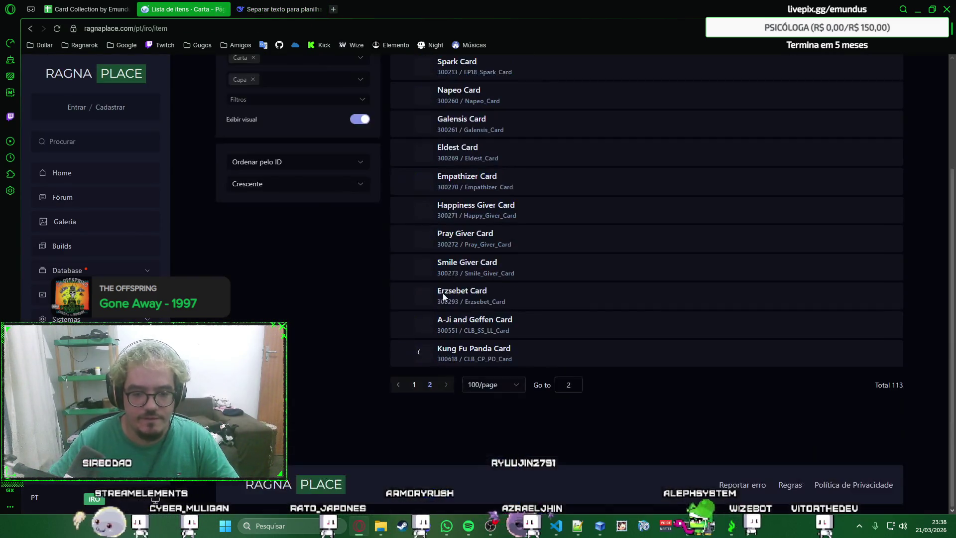
{"action": "scroll", "coordinate": [468, 247], "scroll_direction": "up", "scroll_amount": 2}
{"action": "left_click_drag", "start_coordinate": [411, 143], "coordinate": [518, 315]}
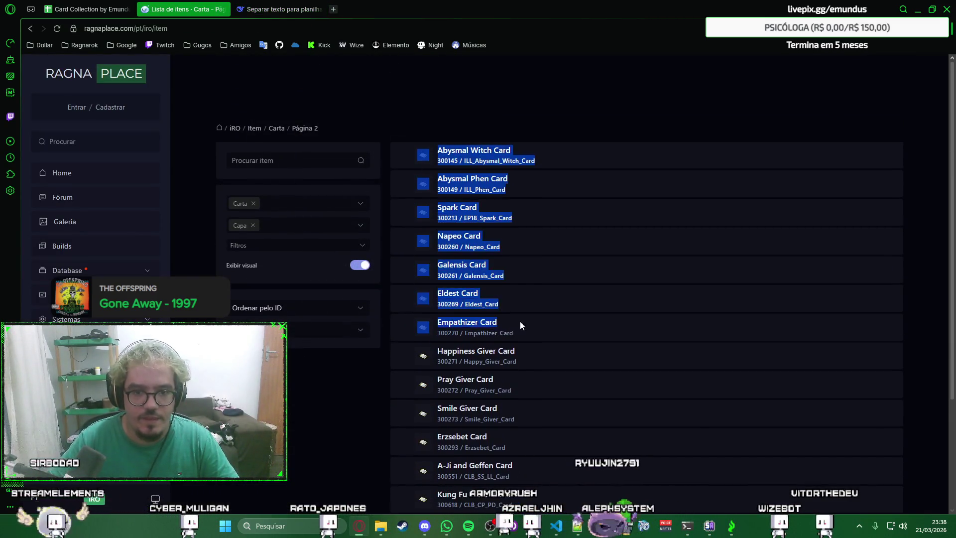
{"action": "scroll", "coordinate": [535, 356], "scroll_direction": "down", "scroll_amount": 2}
{"action": "key", "text": "ctrl+Tab"}
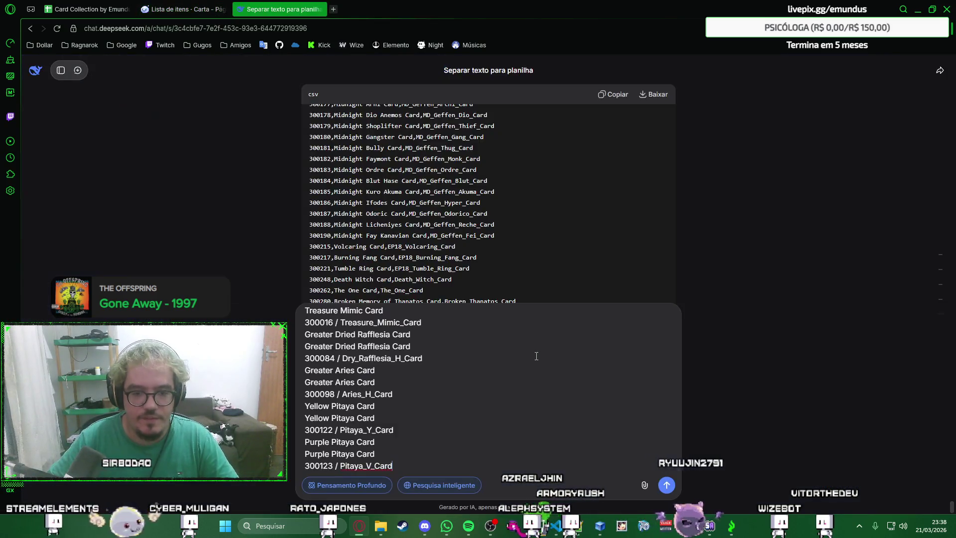
{"action": "key", "text": "ctrl+v"}
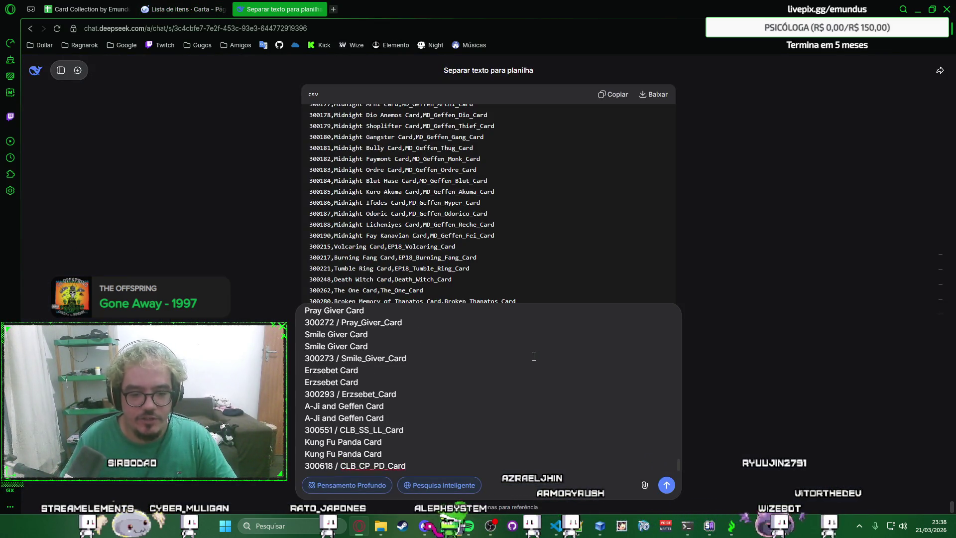
{"action": "key", "text": "Return"}
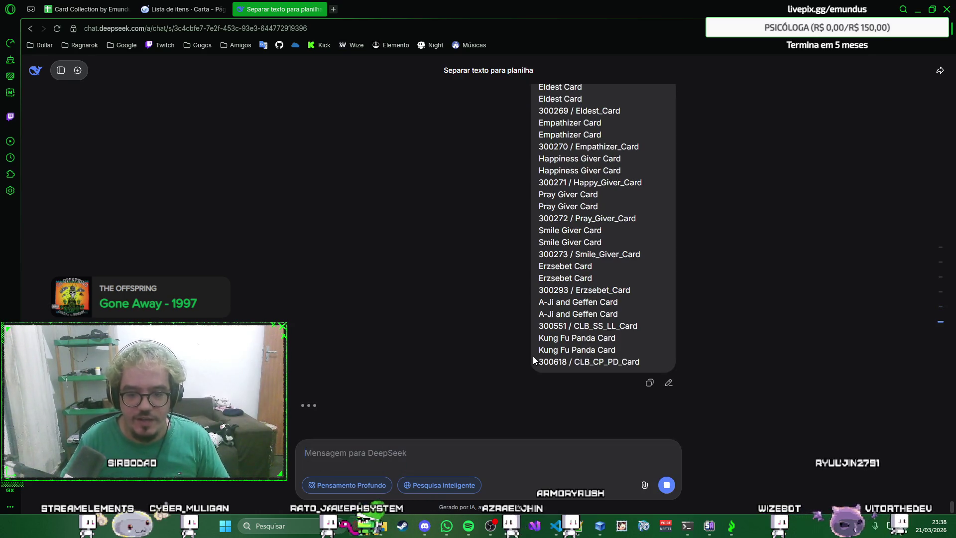
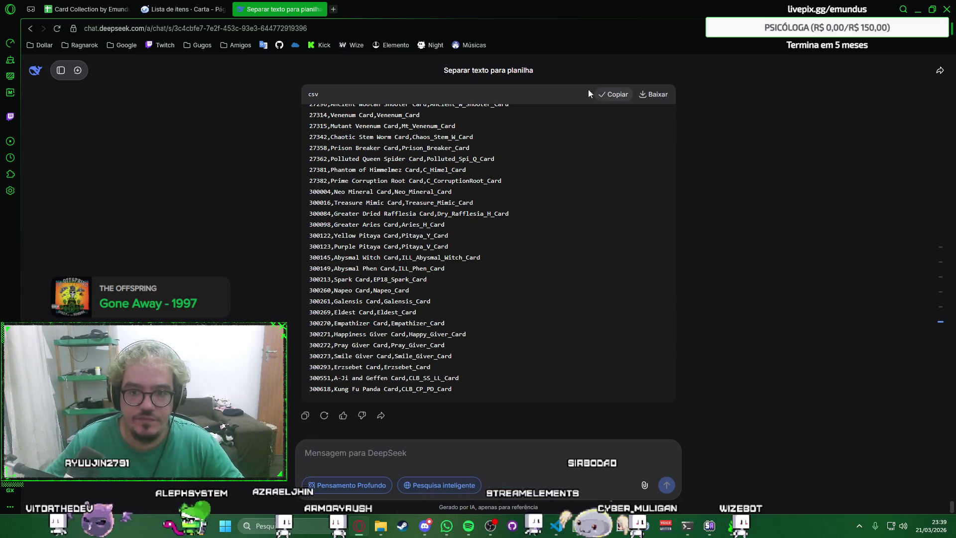
Step: Paste the new card rows at A846 and split them into ID, name and code columns
{"action": "left_click", "coordinate": [195, 5]}
{"action": "left_click", "coordinate": [90, 9]}
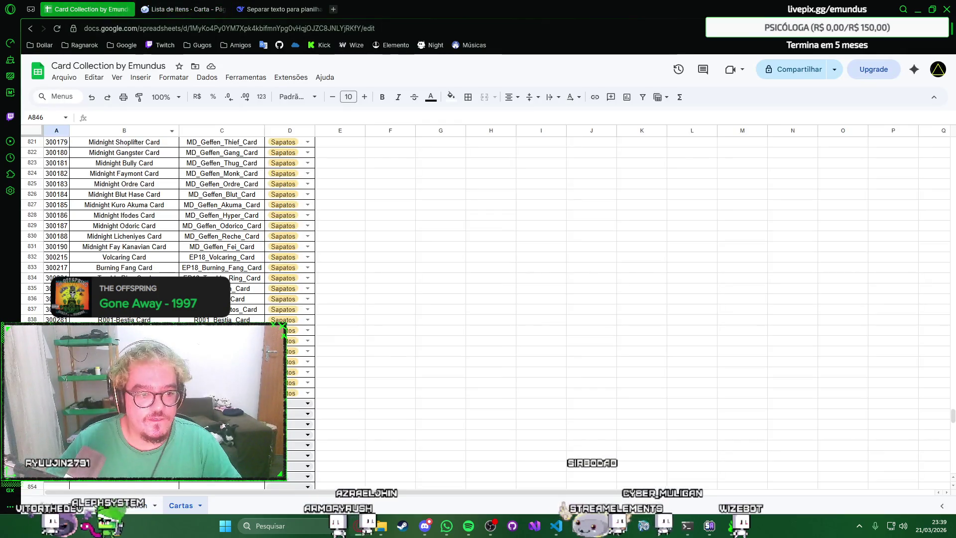
{"action": "key", "text": "ctrl+v"}
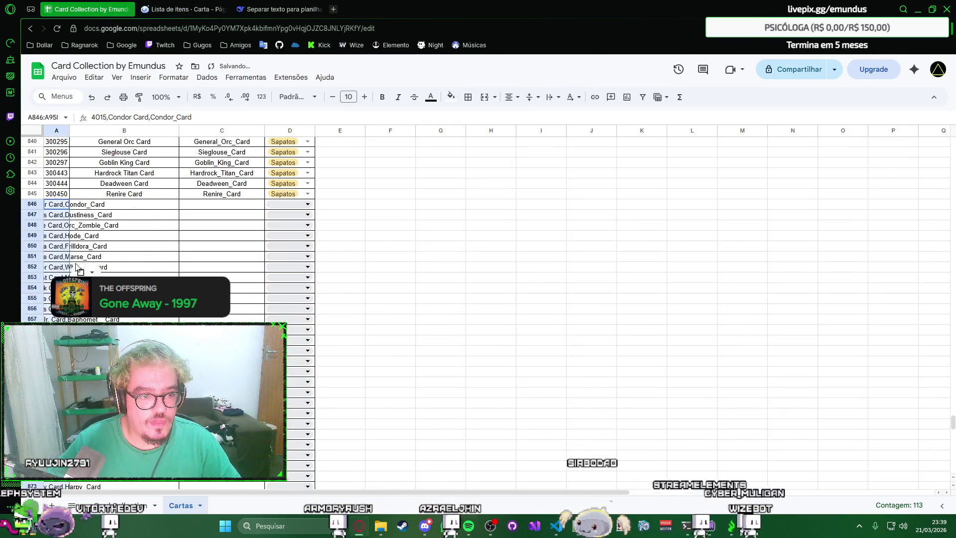
{"action": "key", "text": "alt+d"}
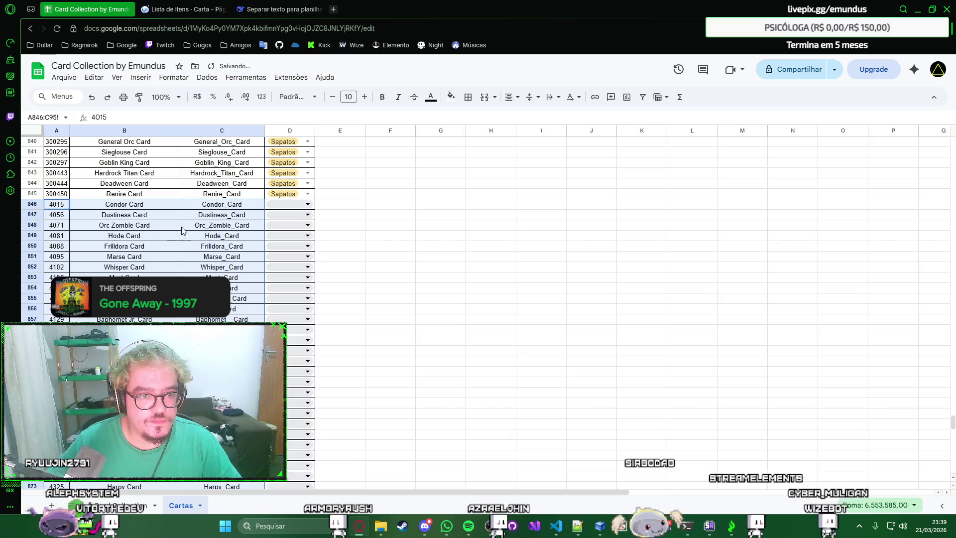
{"action": "key", "text": "ctrl+Tab"}
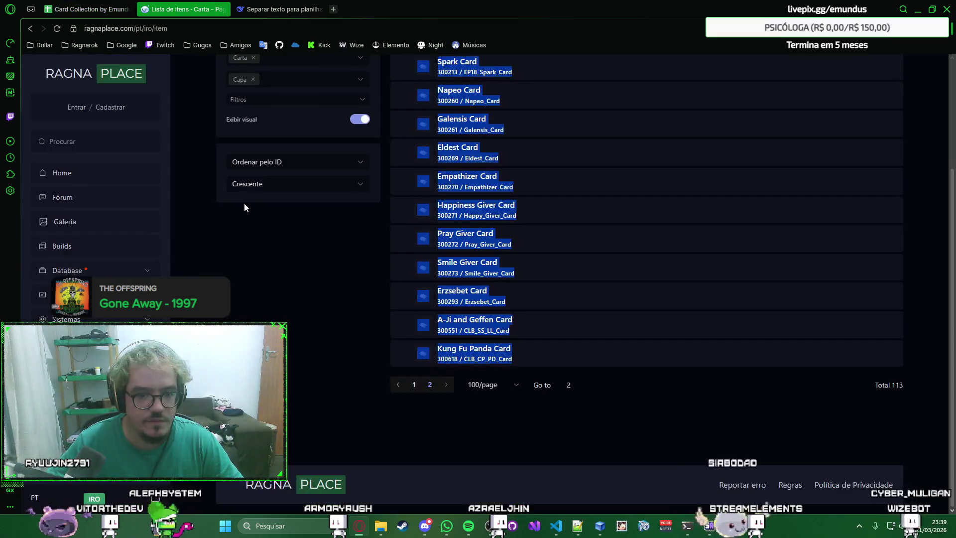
{"action": "scroll", "coordinate": [300, 238], "scroll_direction": "up", "scroll_amount": 1}
{"action": "key", "text": "ctrl+shift+Tab"}
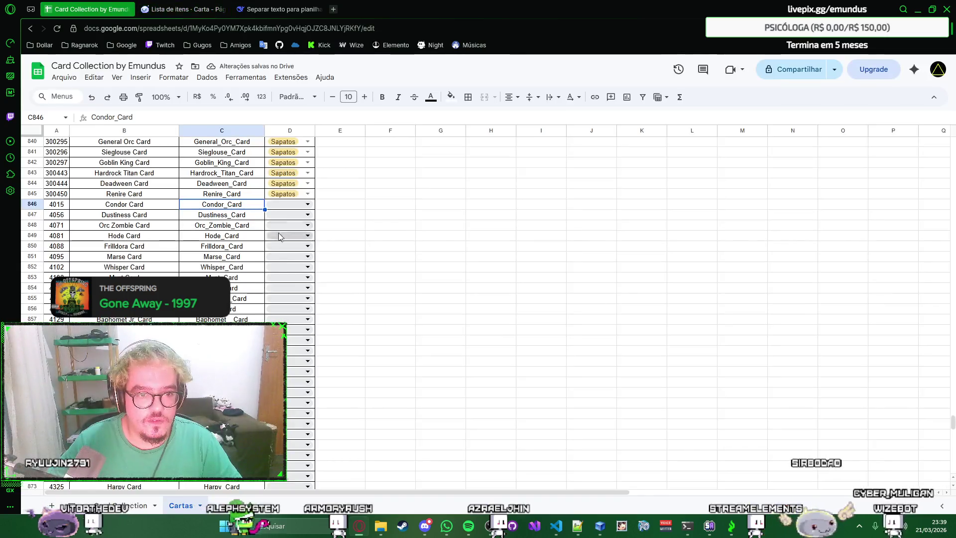
Step: Set D846's category to Capa and fill it down through row 958
{"action": "left_click", "coordinate": [298, 205]}
{"action": "left_click", "coordinate": [287, 299]}
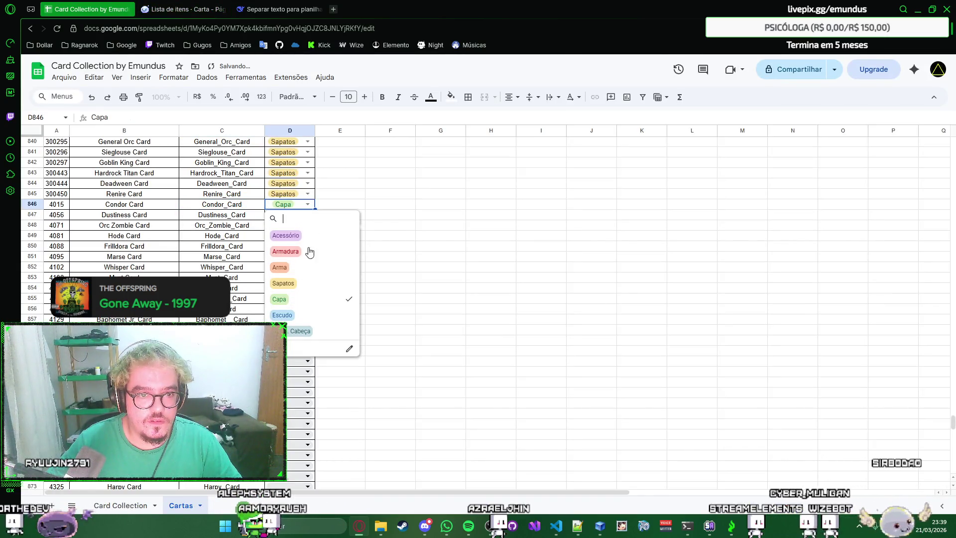
{"action": "left_click", "coordinate": [316, 211]}
{"action": "left_click_drag", "start_coordinate": [320, 341], "coordinate": [317, 510]}
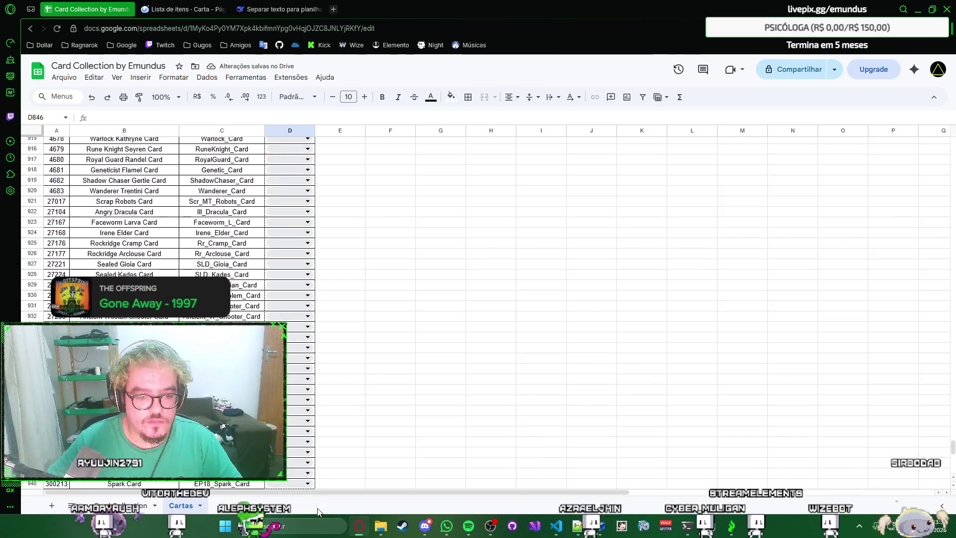
{"action": "left_click_drag", "start_coordinate": [318, 510], "coordinate": [308, 191]}
{"action": "left_click", "coordinate": [390, 222]}
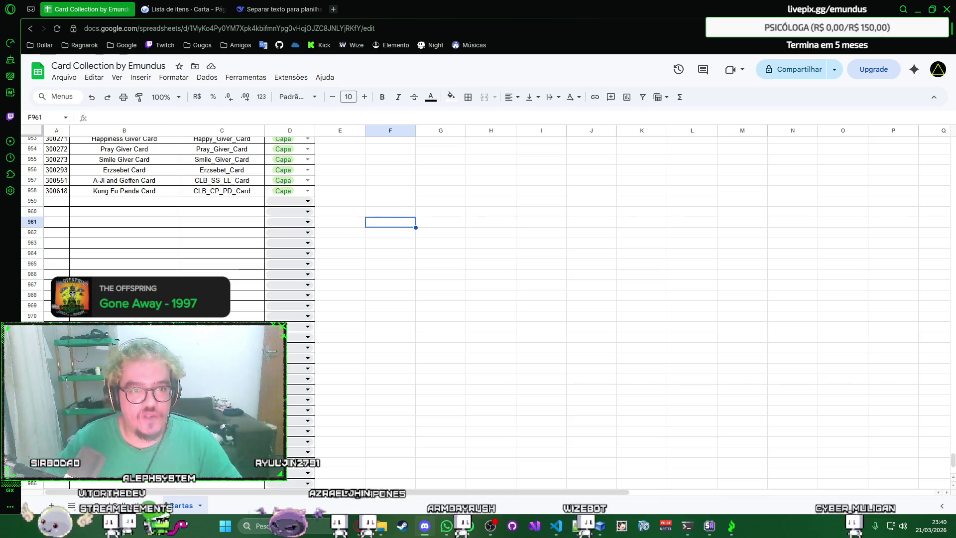
{"action": "left_click", "coordinate": [183, 9]}
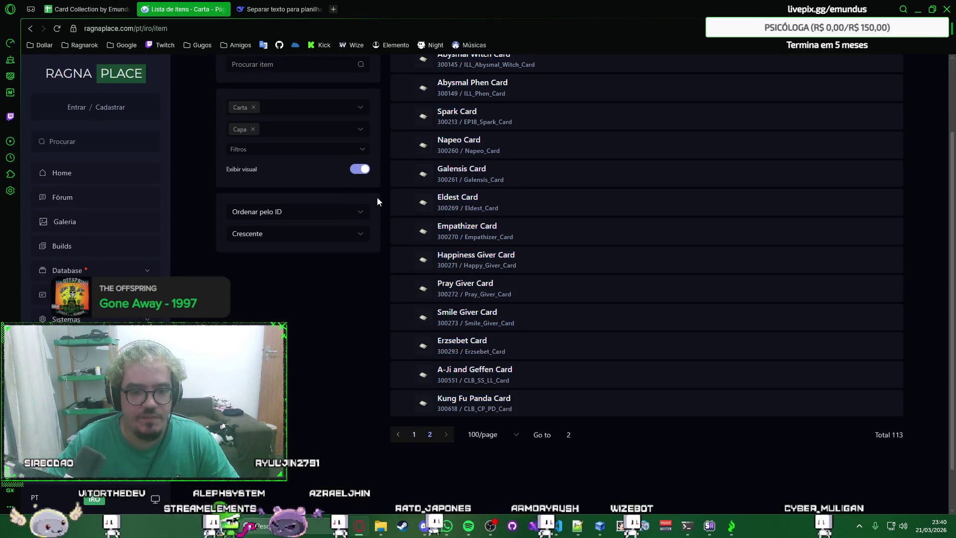
Step: Replace the Capa subcategory filter with Equipamento de Cabeça
{"action": "left_click", "coordinate": [377, 198]}
{"action": "scroll", "coordinate": [378, 197], "scroll_direction": "up", "scroll_amount": 1}
{"action": "scroll", "coordinate": [372, 197], "scroll_direction": "up", "scroll_amount": 1}
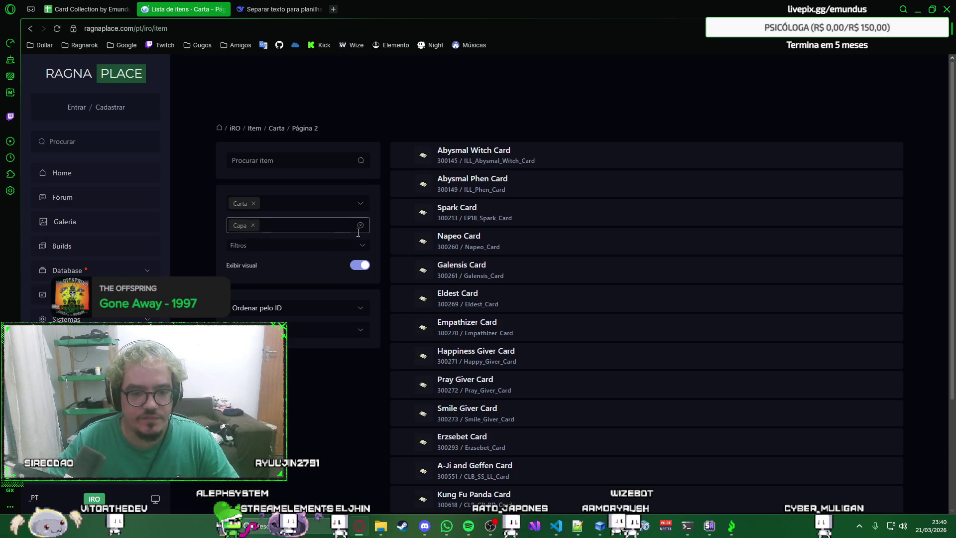
{"action": "left_click", "coordinate": [321, 227]}
{"action": "left_click", "coordinate": [276, 317]}
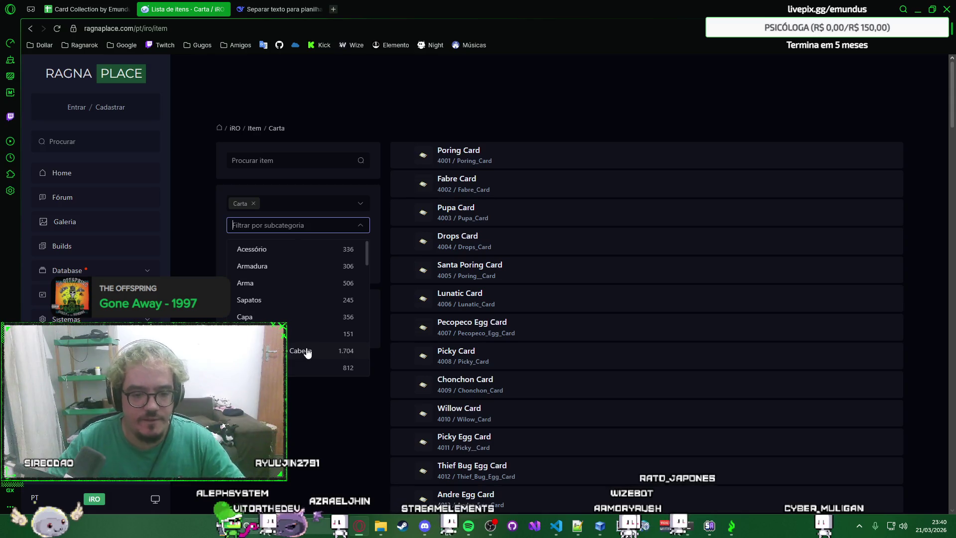
{"action": "left_click", "coordinate": [306, 351]}
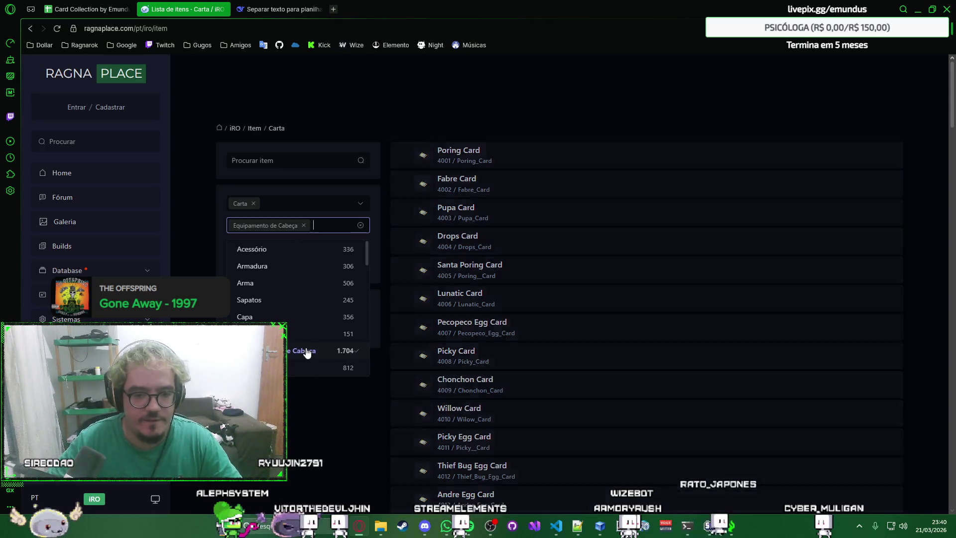
{"action": "left_click", "coordinate": [487, 124]}
Step: Select the listed head-equipment cards and move to the DeepSeek conversation
{"action": "mouse_move", "coordinate": [418, 142]}
{"action": "left_mouse_down"}
{"action": "mouse_move", "coordinate": [578, 481]}
{"action": "mouse_move", "coordinate": [572, 362]}
{"action": "left_mouse_up"}
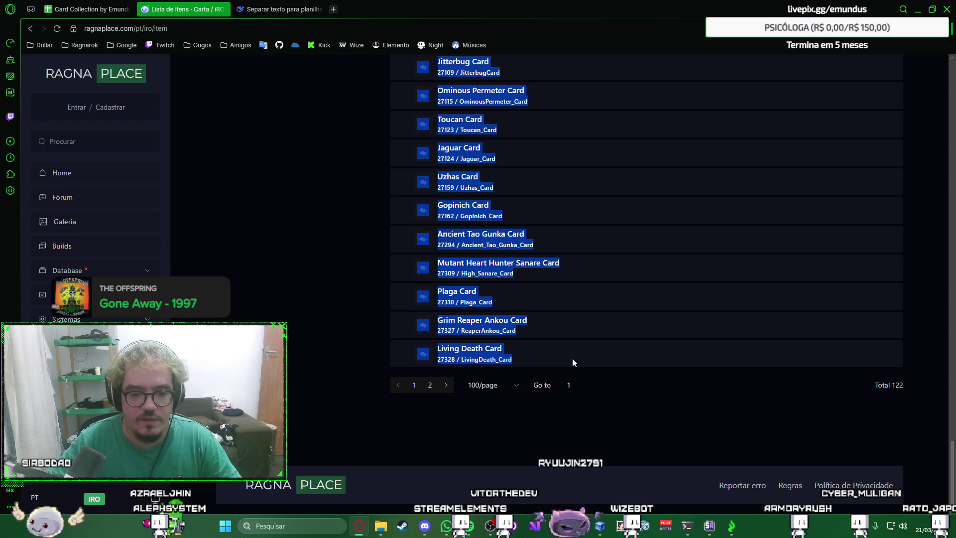
{"action": "key", "text": "ctrl+Tab"}
Step: Paste the first page of head-equipment cards into the DeepSeek message draft
{"action": "left_click", "coordinate": [352, 444]}
{"action": "type", "text": "de"}
{"action": "key", "text": "BackSpace"}
{"action": "key", "text": "BackSpace"}
{"action": "type", "text": "de novo"}
{"action": "key", "text": "ctrl+v"}
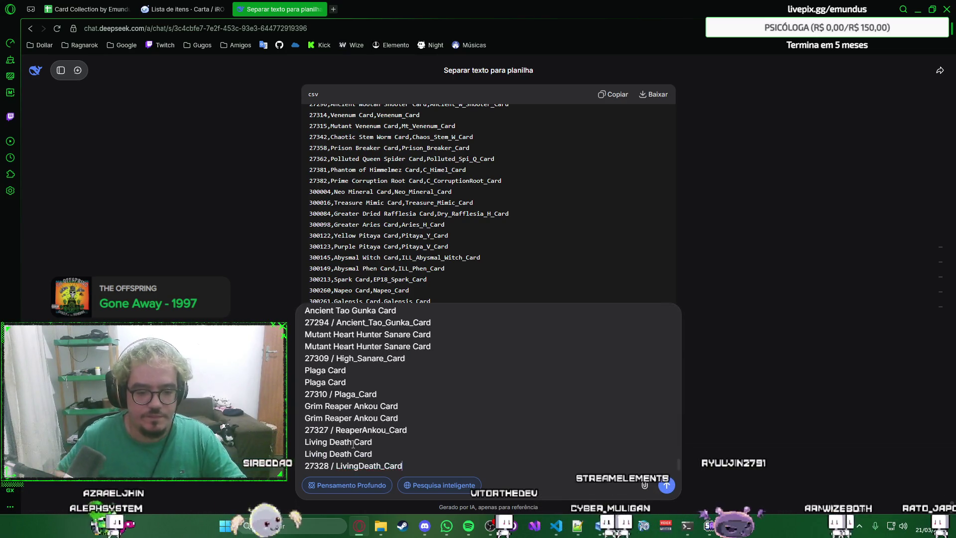
{"action": "key", "text": "ctrl+shift+Tab"}
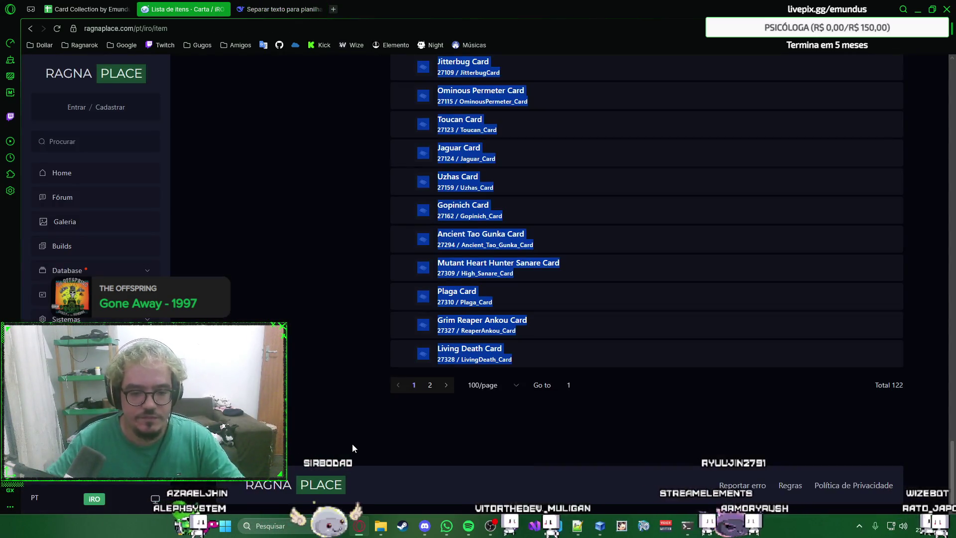
{"action": "scroll", "coordinate": [427, 389], "scroll_direction": "up", "scroll_amount": 5}
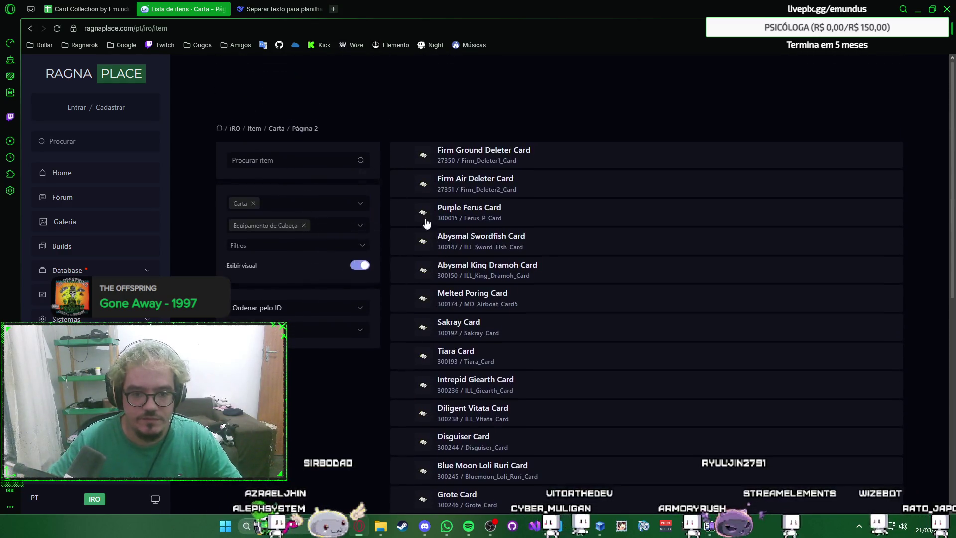
{"action": "left_click_drag", "start_coordinate": [404, 137], "coordinate": [558, 507]}
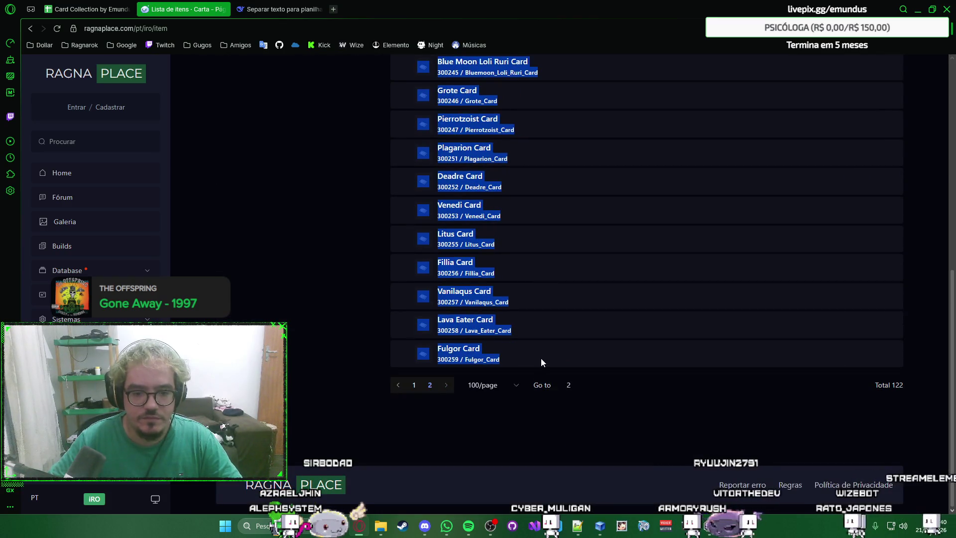
Step: Copy RagnaPlace's second page of cards, add it to the draft and send it for CSV conversion
{"action": "key", "text": "ctrl+c"}
{"action": "key", "text": "ctrl+Tab"}
{"action": "key", "text": "ctrl+v"}
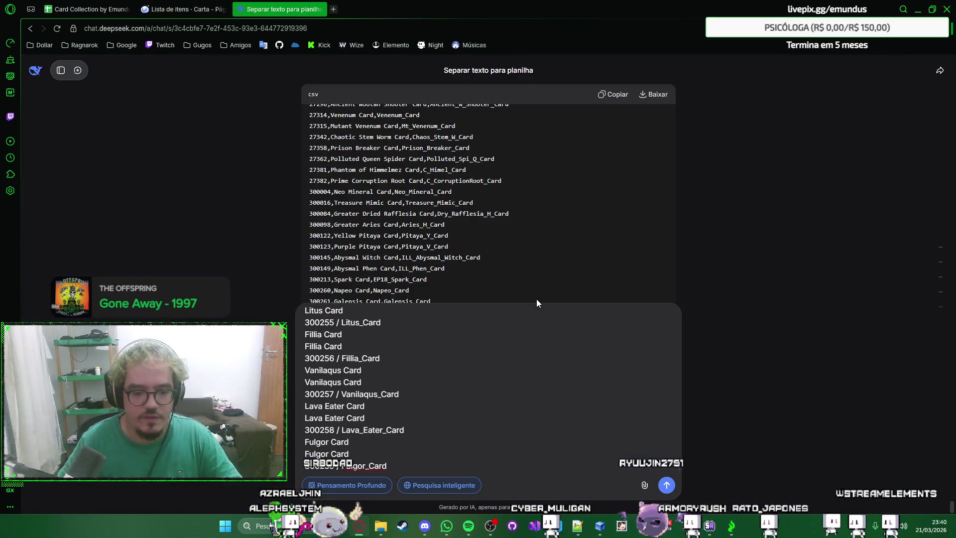
{"action": "key", "text": "Return"}
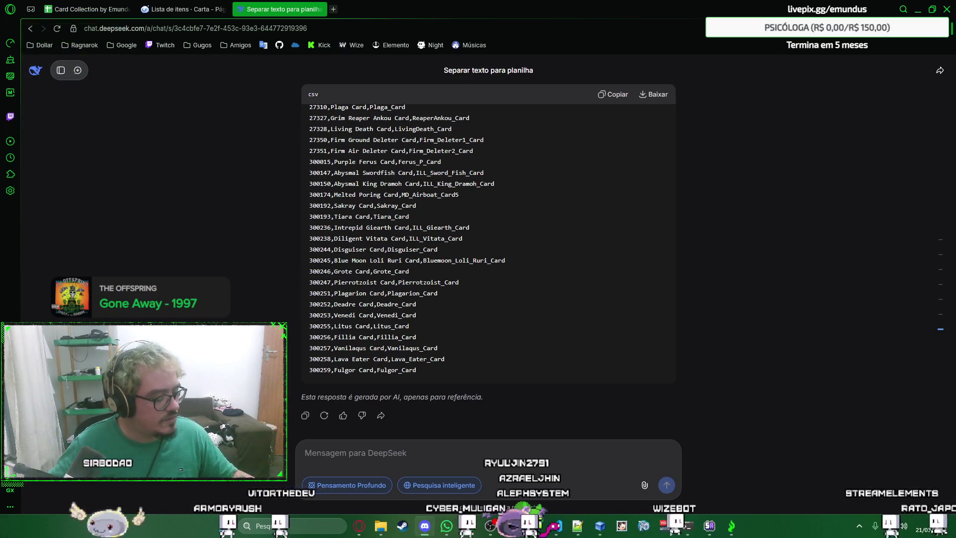
Step: Copy DeepSeek's CSV output, paste it at row 959 of the card sheet and split it into columns
{"action": "right_click", "coordinate": [732, 287]}
{"action": "left_click", "coordinate": [728, 322]}
{"action": "left_click", "coordinate": [611, 95]}
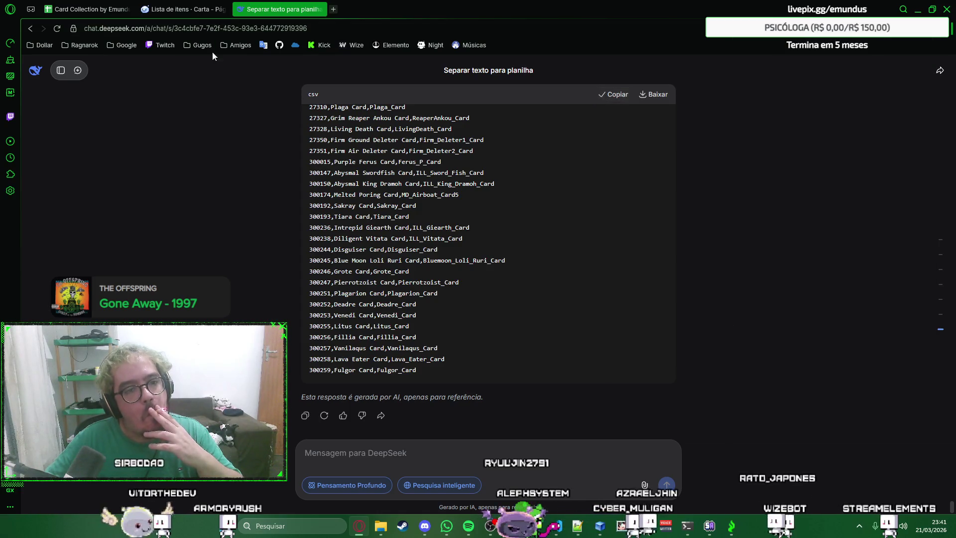
{"action": "left_click", "coordinate": [174, 6]}
{"action": "left_click", "coordinate": [112, 6]}
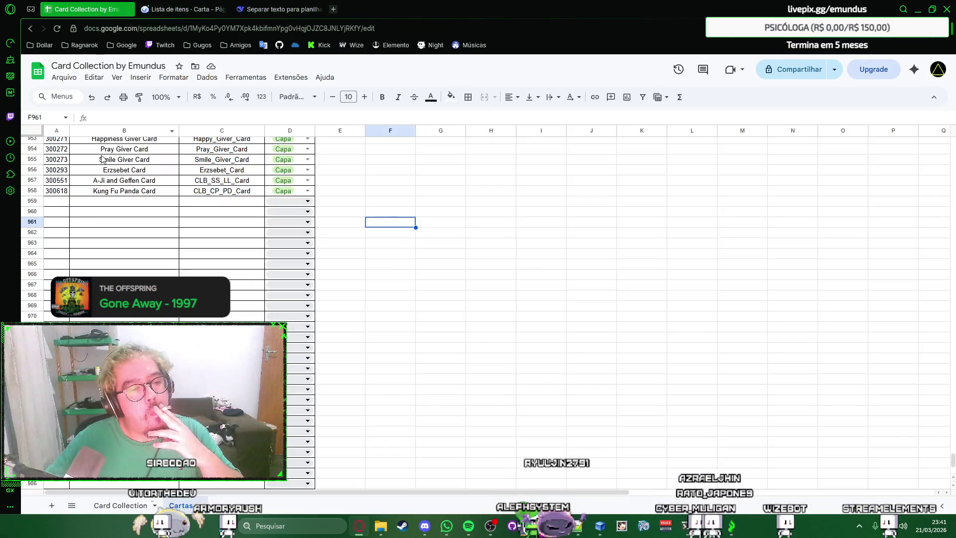
{"action": "left_click", "coordinate": [59, 202]}
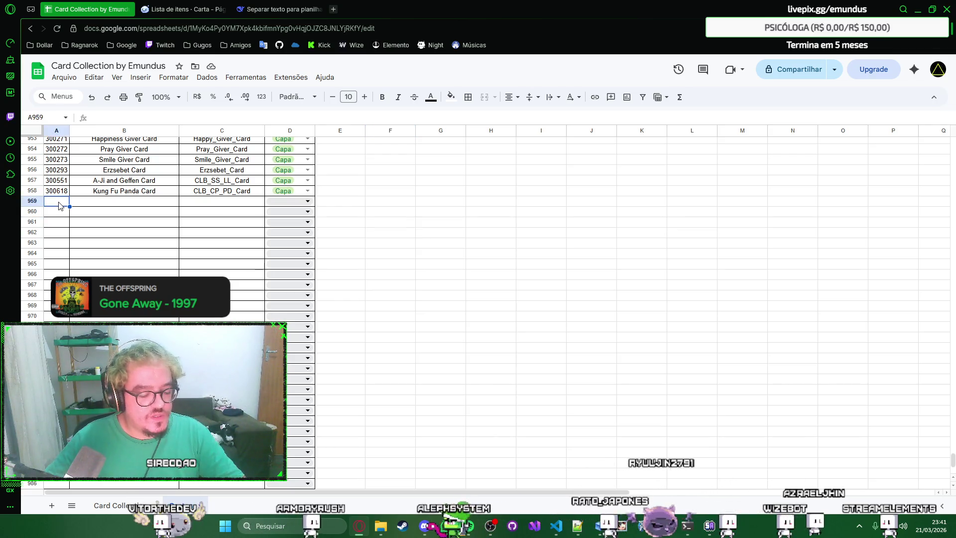
{"action": "key", "text": "ctrl+v"}
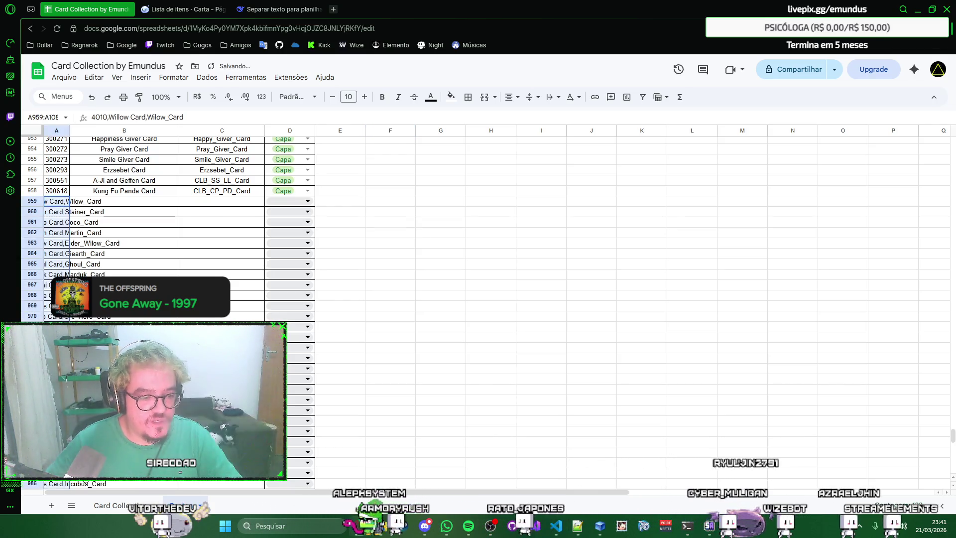
{"action": "key", "text": "alt+d"}
{"action": "key", "text": "e"}
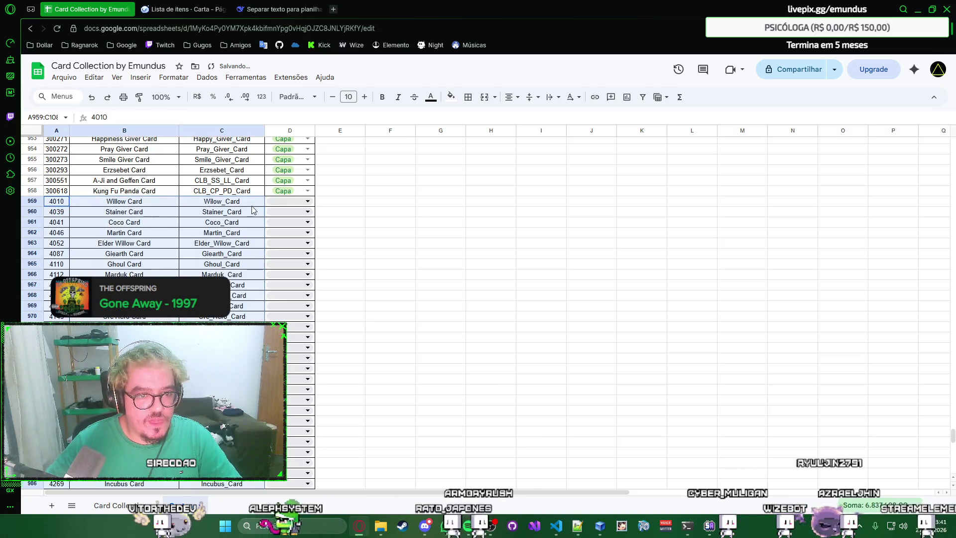
Step: Set D959 to Equip. Cabeça, widen column D and fill the category down to the last card row
{"action": "left_click", "coordinate": [291, 203]}
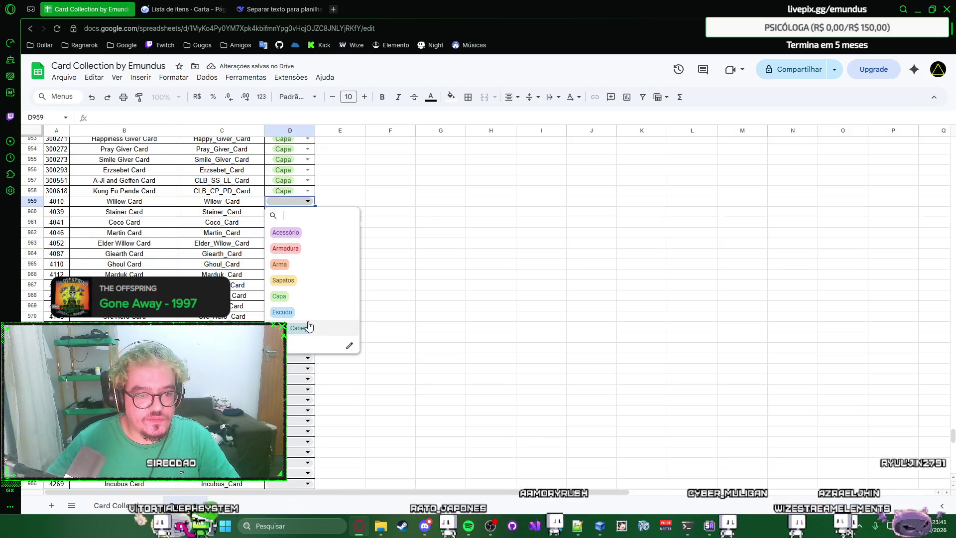
{"action": "left_click", "coordinate": [309, 327]}
{"action": "key", "text": "Escape"}
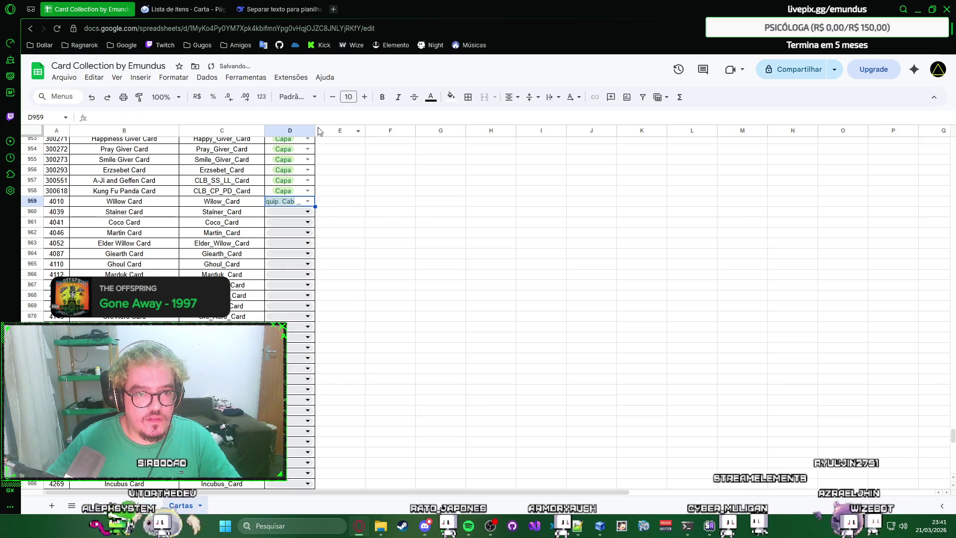
{"action": "double_click", "coordinate": [315, 131]}
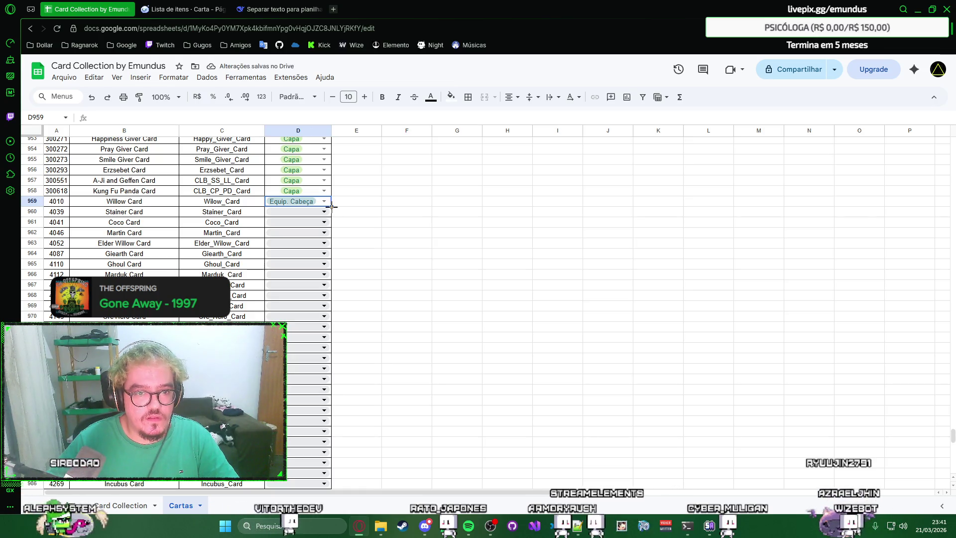
{"action": "scroll", "coordinate": [331, 373], "scroll_direction": "down", "scroll_amount": 1}
{"action": "scroll", "coordinate": [333, 397], "scroll_direction": "down", "scroll_amount": 2}
{"action": "scroll", "coordinate": [333, 419], "scroll_direction": "down", "scroll_amount": 2}
{"action": "scroll", "coordinate": [334, 433], "scroll_direction": "down", "scroll_amount": 1}
{"action": "scroll", "coordinate": [334, 504], "scroll_direction": "down", "scroll_amount": 3}
{"action": "scroll", "coordinate": [334, 509], "scroll_direction": "down", "scroll_amount": 2}
{"action": "scroll", "coordinate": [336, 515], "scroll_direction": "down", "scroll_amount": 2}
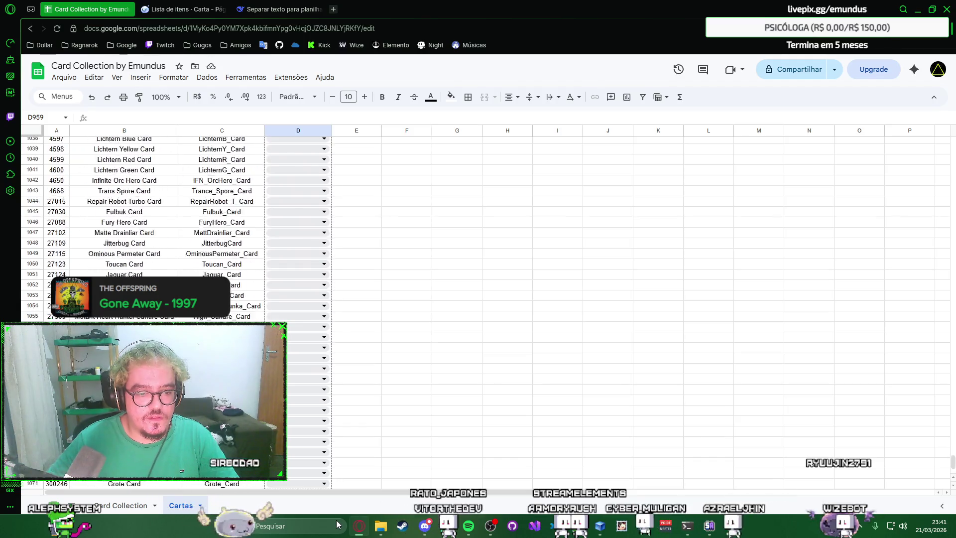
{"action": "scroll", "coordinate": [337, 525], "scroll_direction": "down", "scroll_amount": 3}
{"action": "mouse_move", "coordinate": [335, 470]}
{"action": "left_mouse_down"}
{"action": "mouse_move", "coordinate": [336, 444]}
{"action": "mouse_move", "coordinate": [338, 469]}
{"action": "left_mouse_up"}
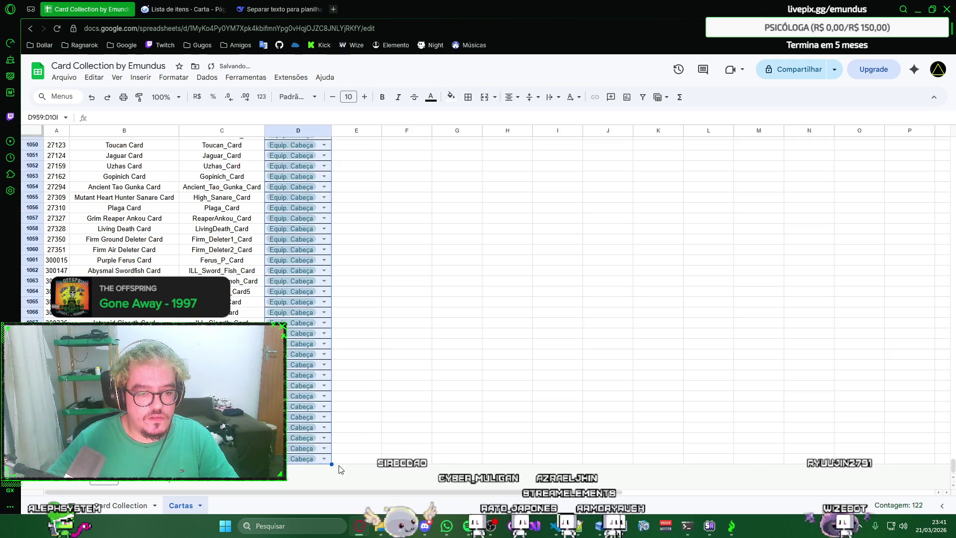
{"action": "left_click", "coordinate": [352, 404]}
{"action": "scroll", "coordinate": [315, 299], "scroll_direction": "up", "scroll_amount": 6}
{"action": "scroll", "coordinate": [304, 211], "scroll_direction": "up", "scroll_amount": 6}
{"action": "scroll", "coordinate": [304, 211], "scroll_direction": "down", "scroll_amount": 1}
{"action": "scroll", "coordinate": [224, 194], "scroll_direction": "down", "scroll_amount": 5}
{"action": "scroll", "coordinate": [98, 163], "scroll_direction": "up", "scroll_amount": 4}
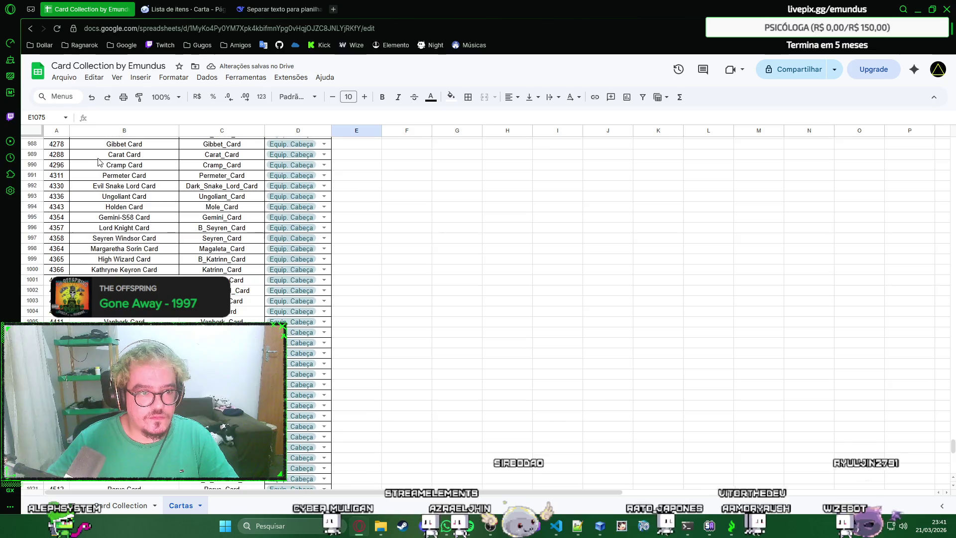
{"action": "left_click", "coordinate": [54, 131]}
{"action": "left_click", "coordinate": [230, 133], "text": "shift"}
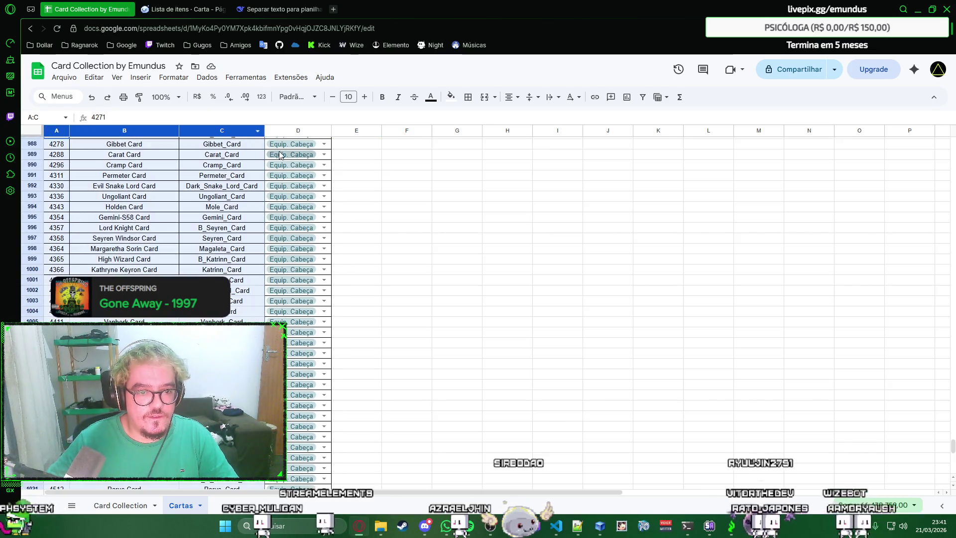
Step: Extend the selection to columns A:D and apply All borders to the card table
{"action": "left_click", "coordinate": [304, 130], "text": "shift"}
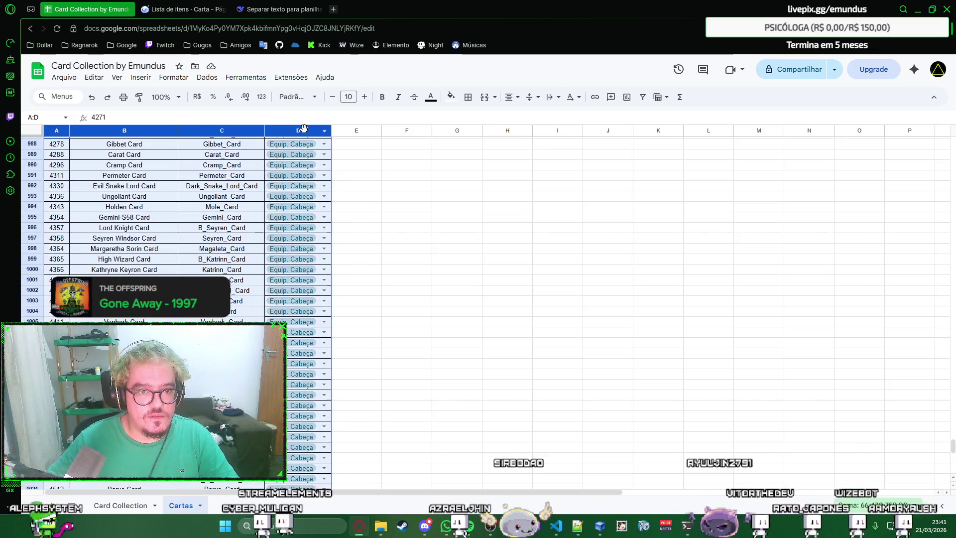
{"action": "left_click", "coordinate": [468, 96]}
{"action": "left_click", "coordinate": [470, 119]}
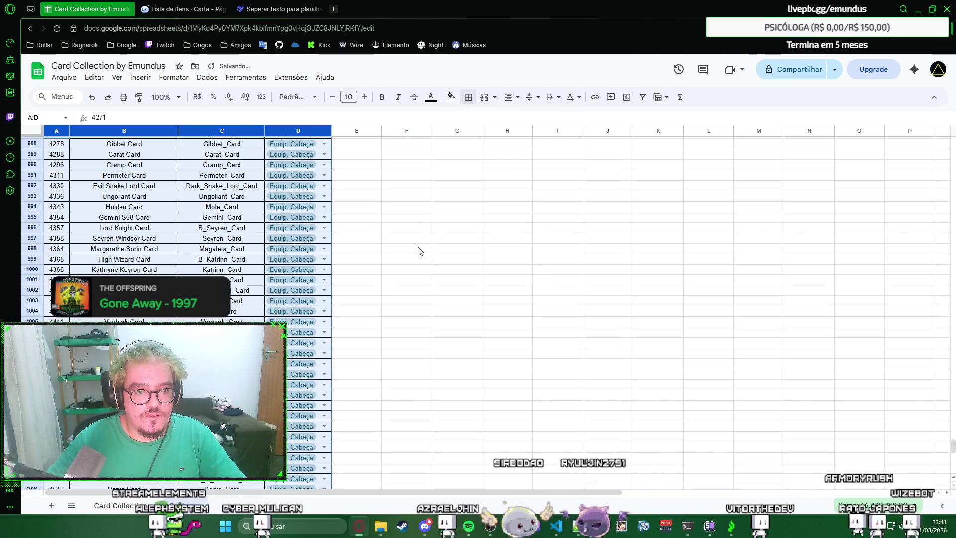
{"action": "left_click", "coordinate": [416, 250]}
{"action": "scroll", "coordinate": [417, 250], "scroll_direction": "down", "scroll_amount": 9}
{"action": "scroll", "coordinate": [418, 250], "scroll_direction": "up", "scroll_amount": 10}
{"action": "scroll", "coordinate": [418, 250], "scroll_direction": "down", "scroll_amount": 5}
{"action": "scroll", "coordinate": [418, 250], "scroll_direction": "down", "scroll_amount": 4}
{"action": "scroll", "coordinate": [417, 250], "scroll_direction": "down", "scroll_amount": 4}
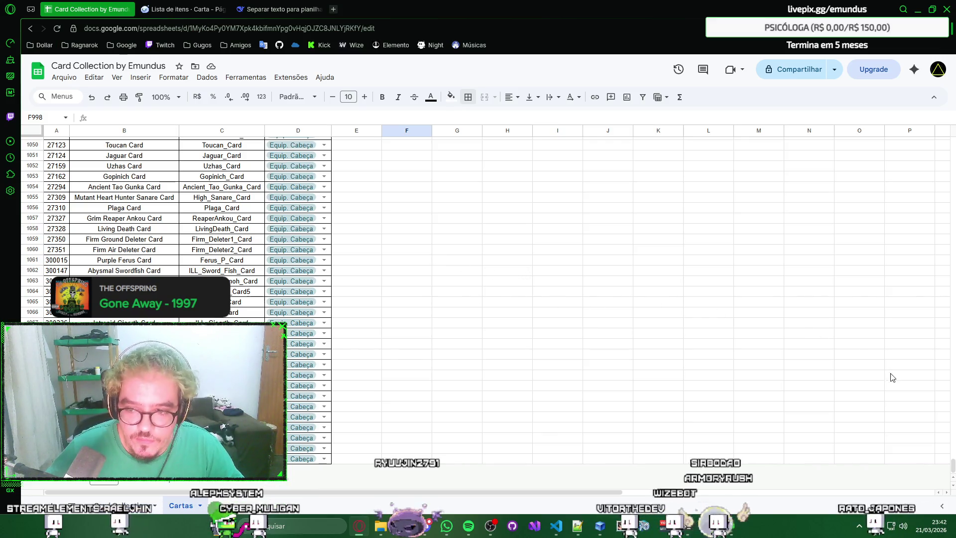
{"action": "left_click_drag", "start_coordinate": [948, 468], "coordinate": [928, 102]}
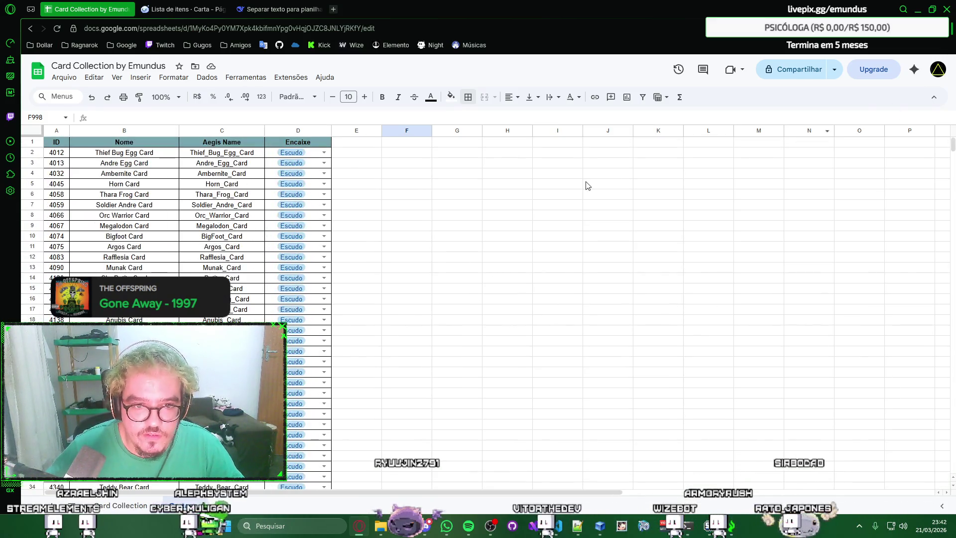
{"action": "right_click", "coordinate": [565, 173]}
{"action": "left_click", "coordinate": [566, 174]}
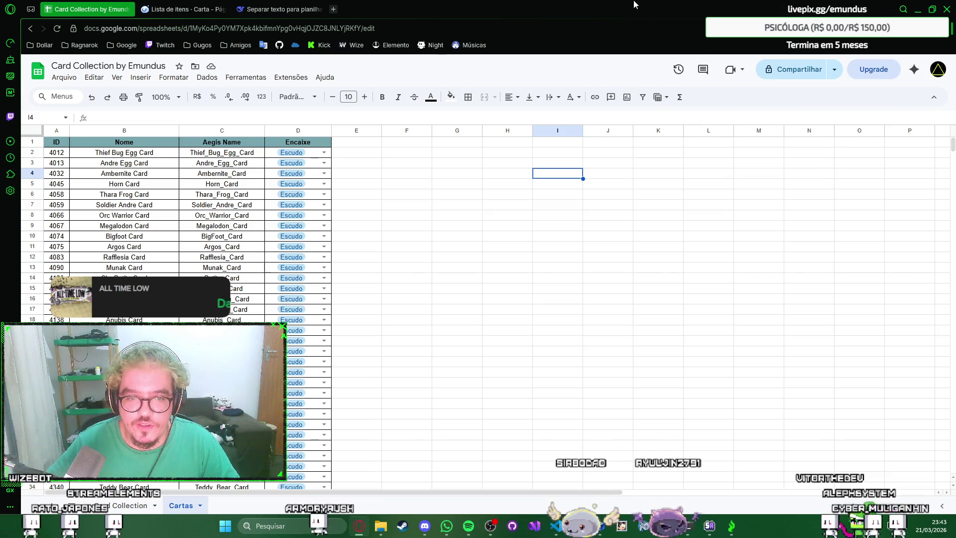
{"action": "left_click", "coordinate": [334, 9]}
{"action": "key", "text": "ctrl+w"}
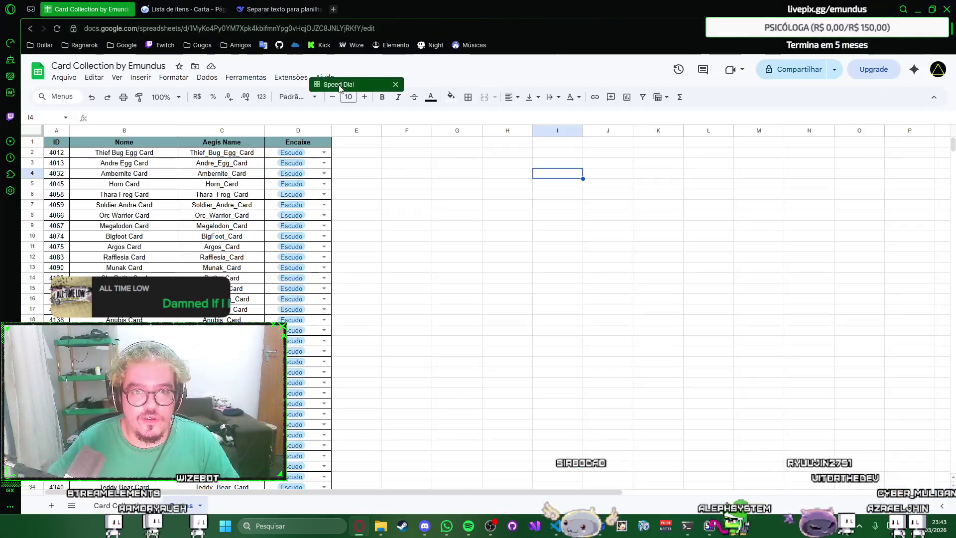
{"action": "key", "text": "ctrl+n"}
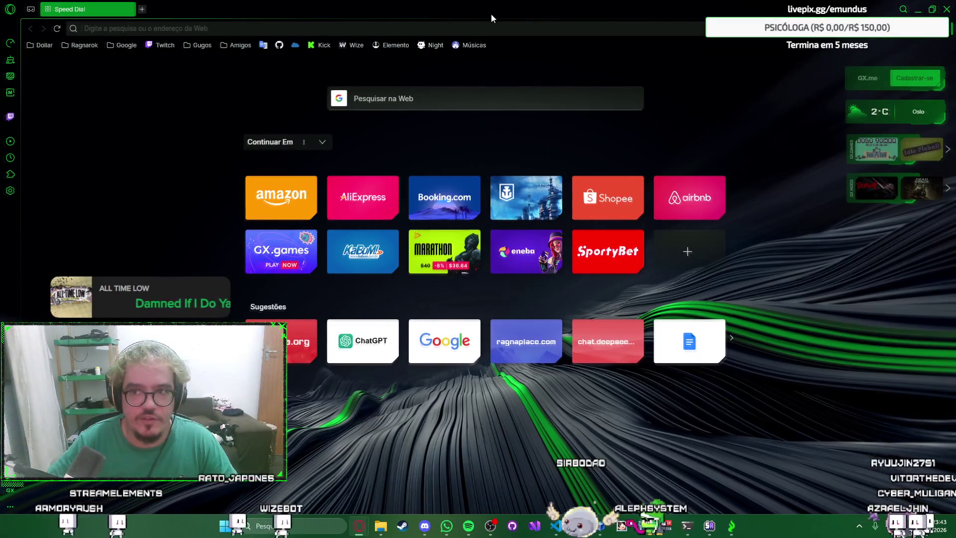
{"action": "key", "text": "ctrl+w"}
{"action": "double_click", "coordinate": [630, 14]}
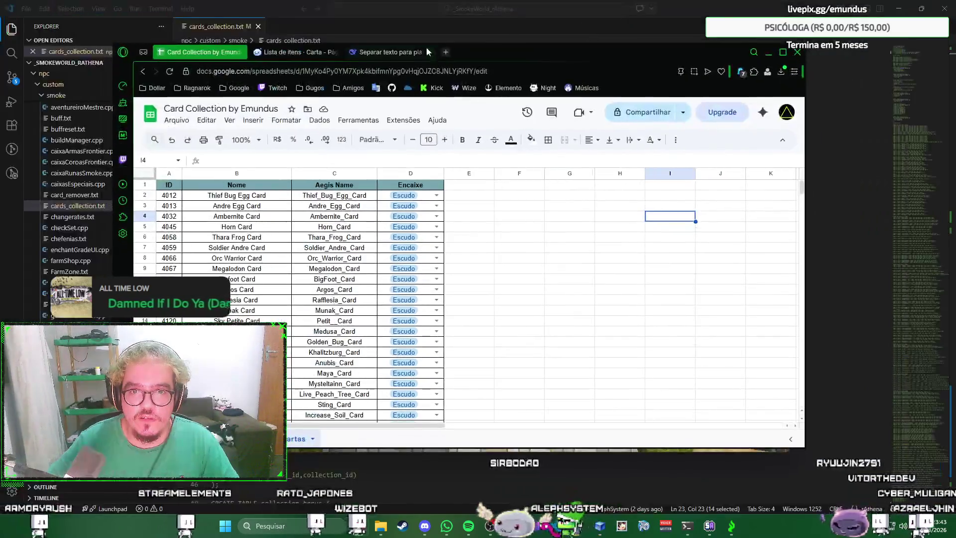
{"action": "left_click", "coordinate": [449, 52]}
{"action": "mouse_move", "coordinate": [488, 53]}
{"action": "left_mouse_down"}
{"action": "mouse_move", "coordinate": [375, 45]}
{"action": "mouse_move", "coordinate": [355, 62]}
{"action": "left_mouse_up"}
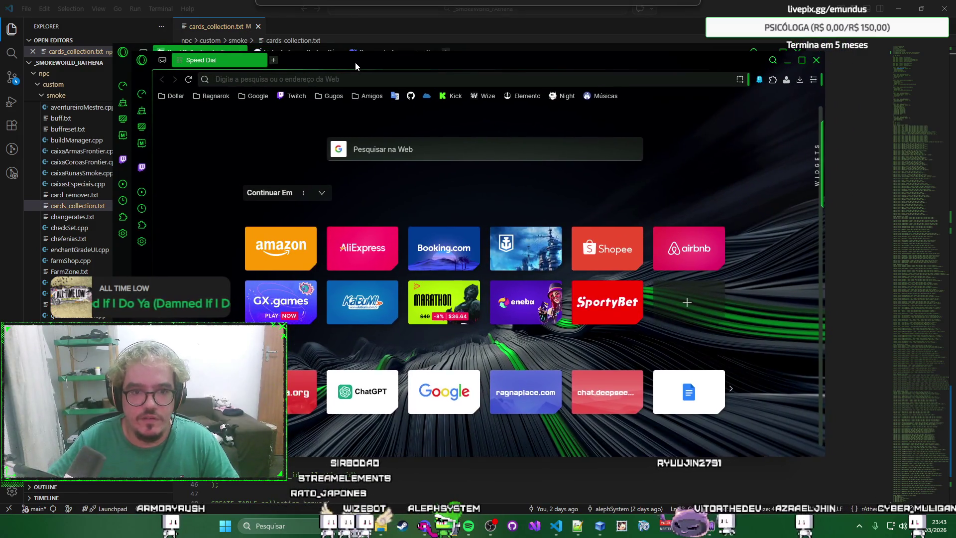
{"action": "key", "text": "ctrl+w"}
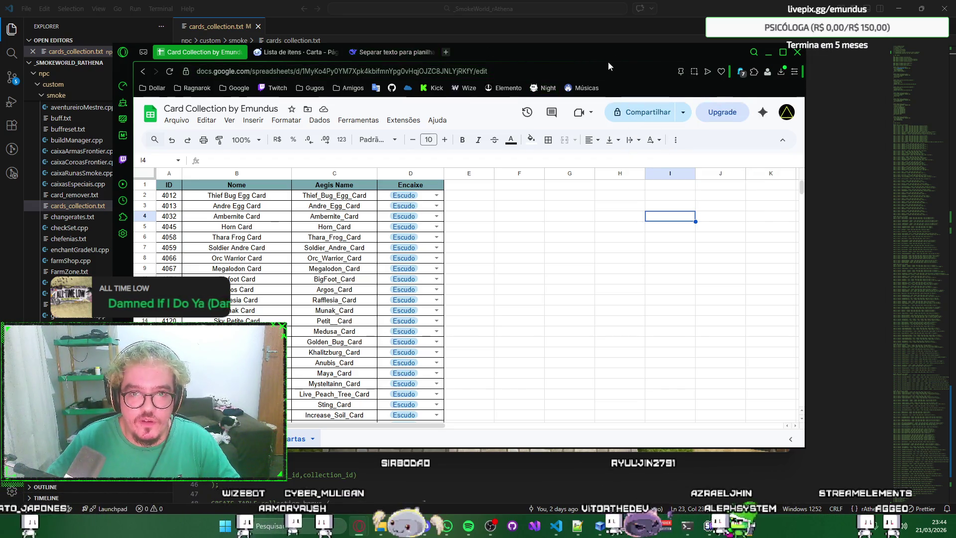
{"action": "double_click", "coordinate": [637, 59]}
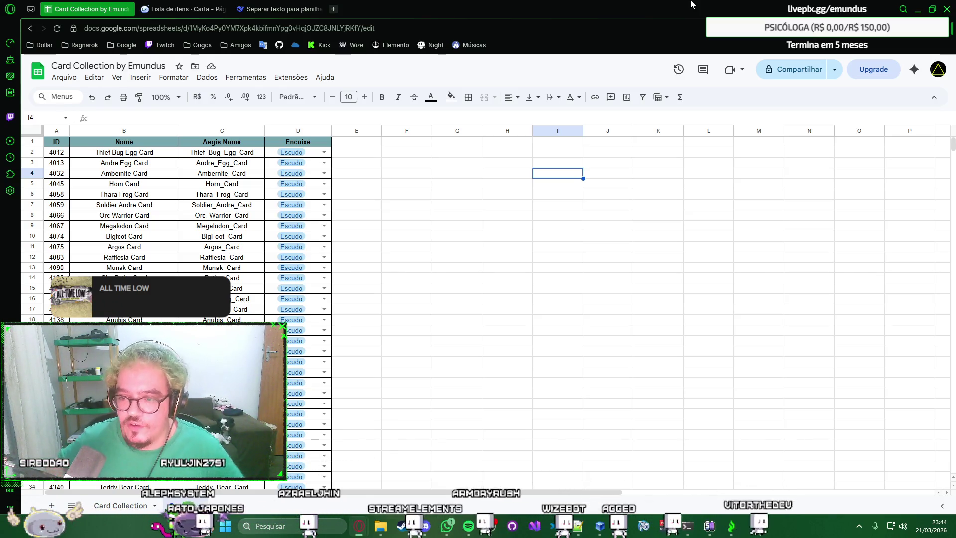
{"action": "left_click", "coordinate": [528, 154]}
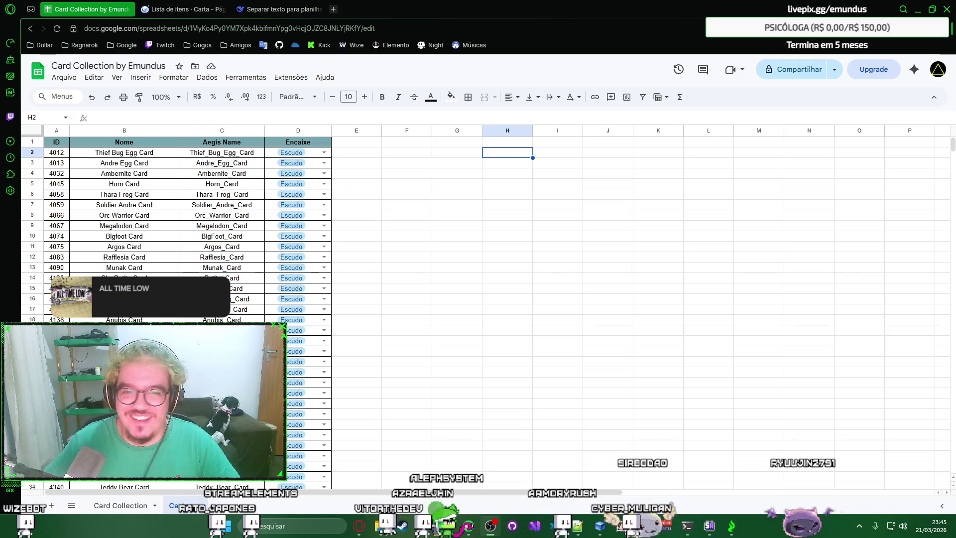
{"action": "right_click", "coordinate": [479, 163]}
{"action": "key", "text": "Escape"}
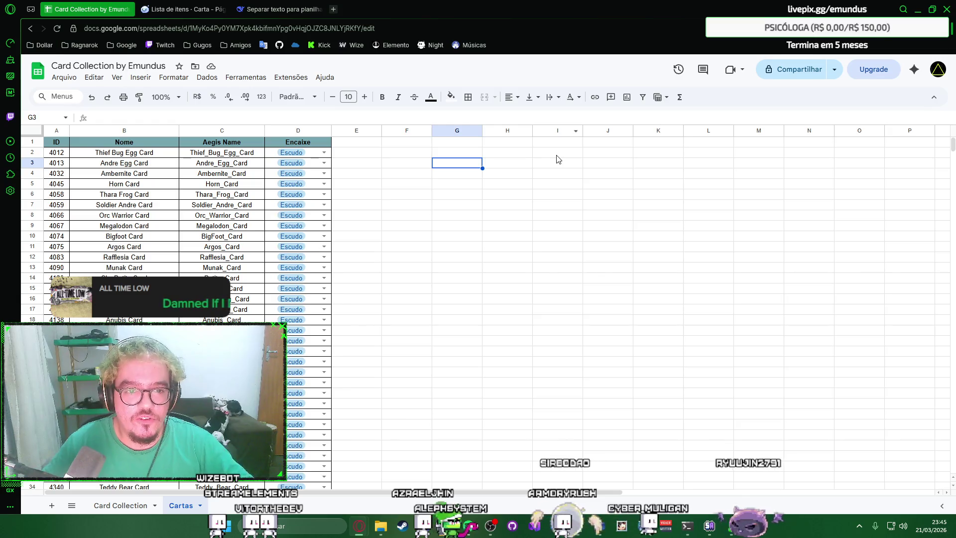
{"action": "scroll", "coordinate": [807, 150], "scroll_direction": "down", "scroll_amount": 5}
{"action": "scroll", "coordinate": [826, 149], "scroll_direction": "up", "scroll_amount": 5}
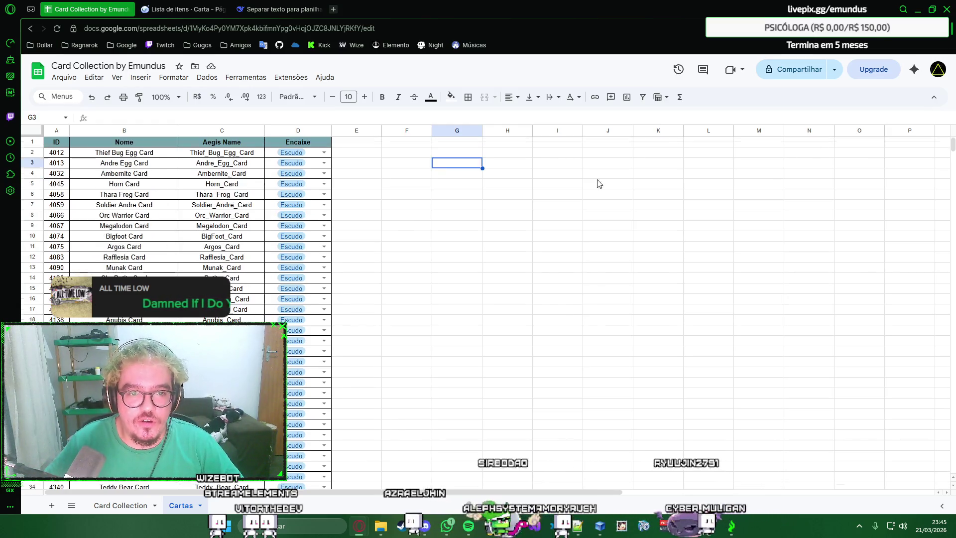
{"action": "left_click", "coordinate": [325, 153]}
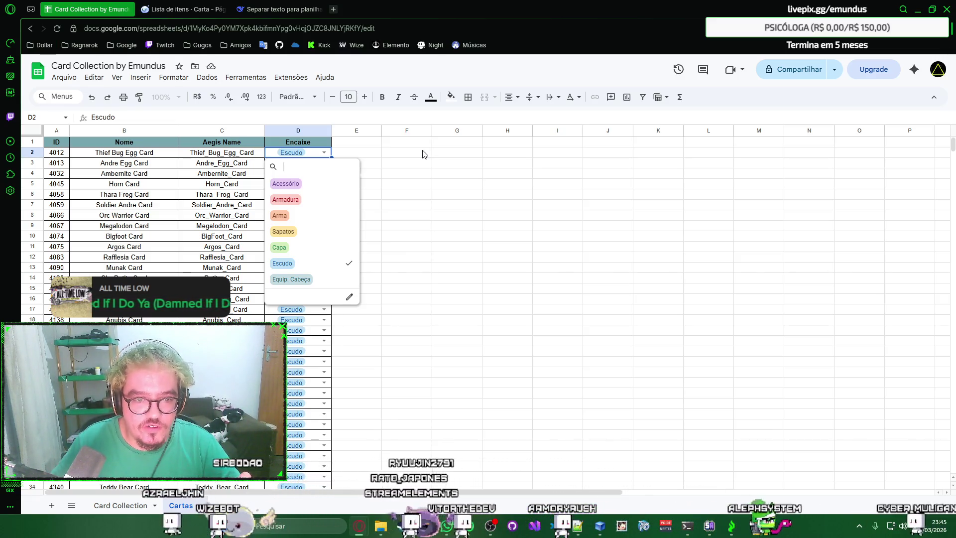
{"action": "key", "text": "Escape"}
{"action": "key", "text": "Home"}
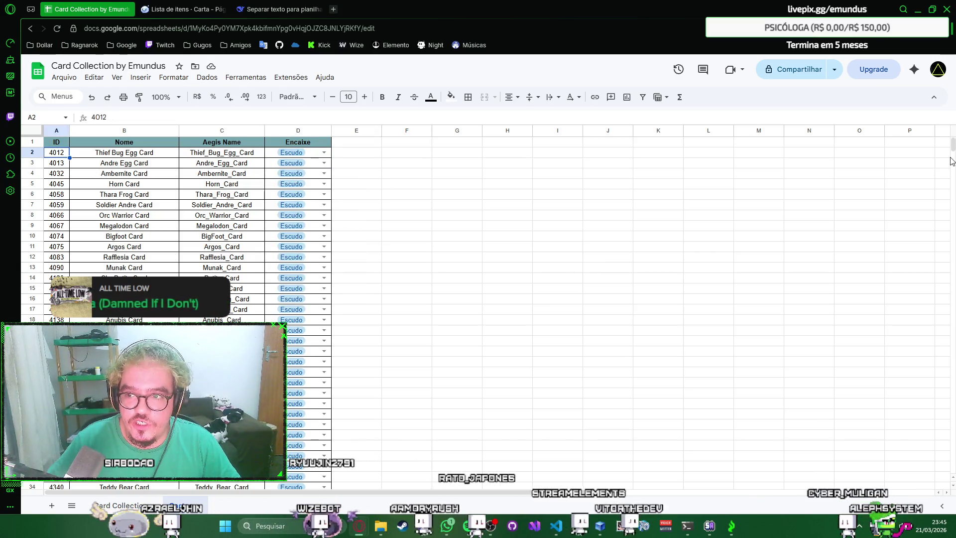
{"action": "left_click_drag", "start_coordinate": [952, 146], "coordinate": [953, 514]}
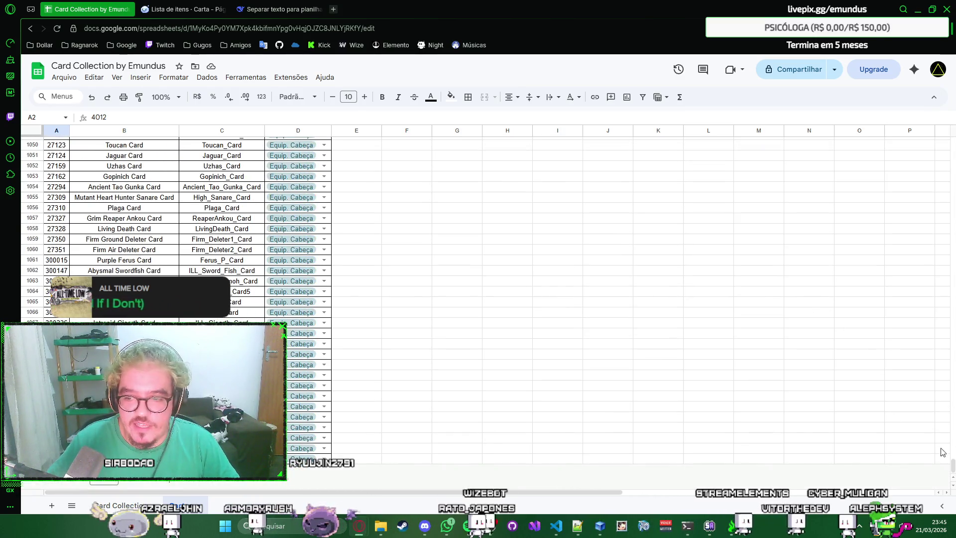
{"action": "left_click_drag", "start_coordinate": [952, 467], "coordinate": [780, 111]}
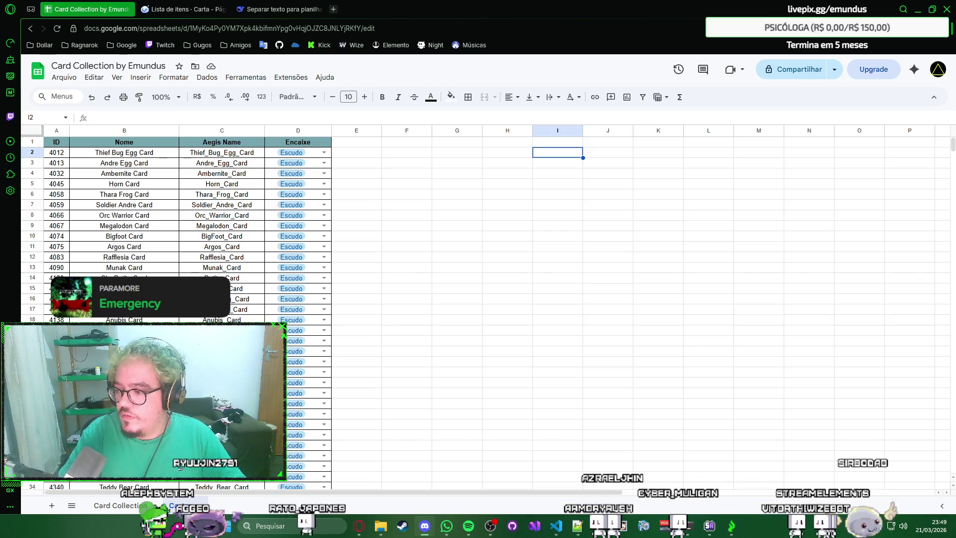
Step: Switch windows and confirm the new sheet tab's name Cartas
{"action": "key", "text": "alt+Tab"}
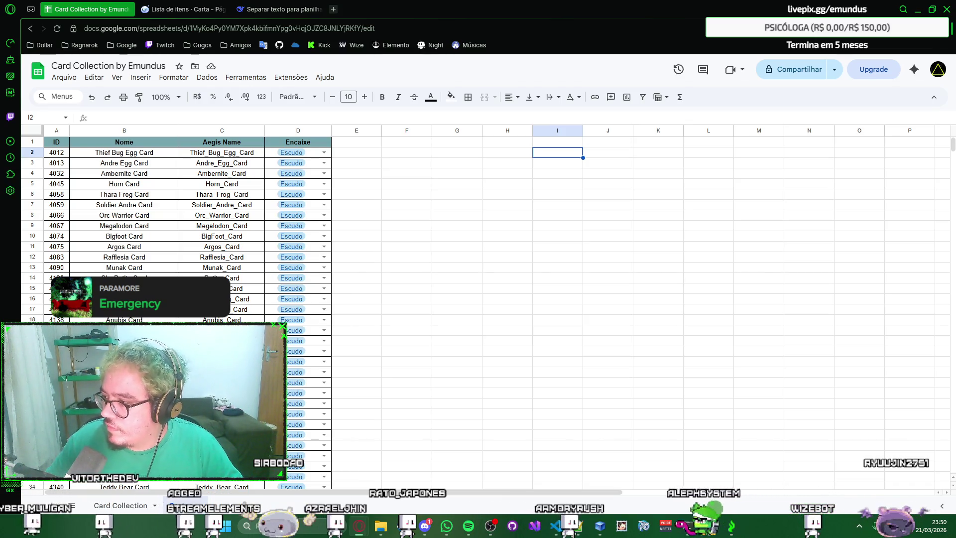
{"action": "key", "text": "alt+Tab"}
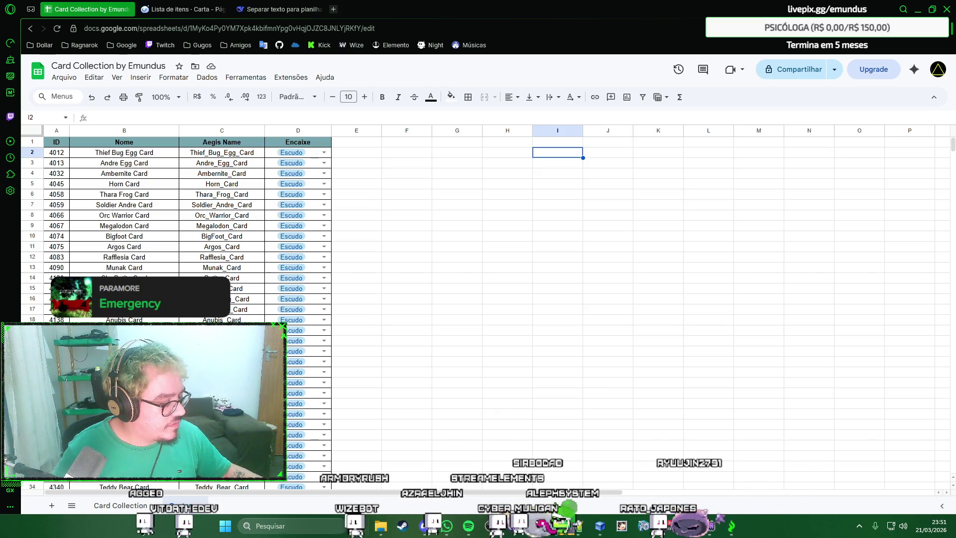
{"action": "key", "text": "Return"}
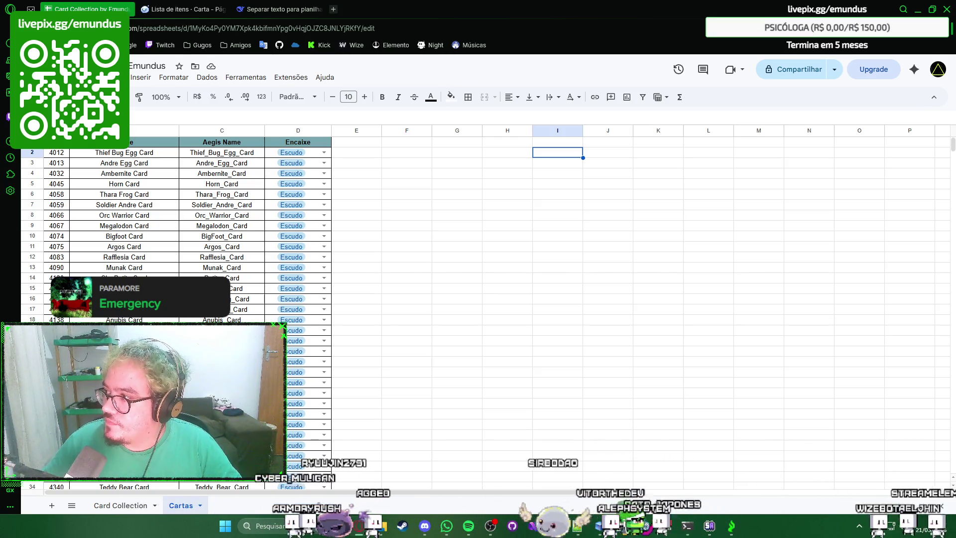
{"action": "left_click", "coordinate": [620, 168]}
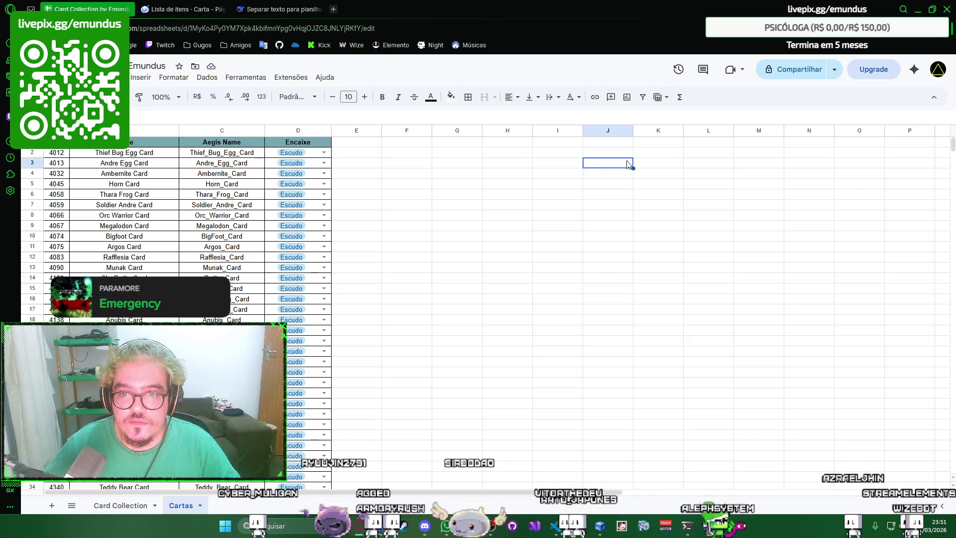
{"action": "right_click", "coordinate": [620, 167]}
{"action": "key", "text": "Escape"}
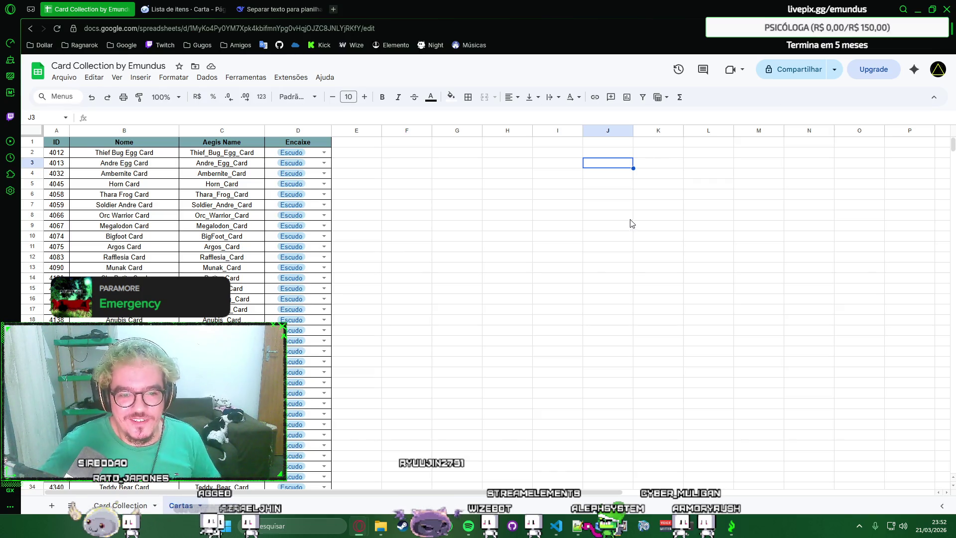
{"action": "right_click", "coordinate": [515, 162]}
{"action": "left_click", "coordinate": [489, 166]}
{"action": "scroll", "coordinate": [416, 202], "scroll_direction": "down", "scroll_amount": 5}
{"action": "scroll", "coordinate": [416, 203], "scroll_direction": "down", "scroll_amount": 5}
{"action": "scroll", "coordinate": [404, 200], "scroll_direction": "down", "scroll_amount": 5}
{"action": "scroll", "coordinate": [400, 207], "scroll_direction": "down", "scroll_amount": 5}
{"action": "scroll", "coordinate": [400, 206], "scroll_direction": "down", "scroll_amount": 5}
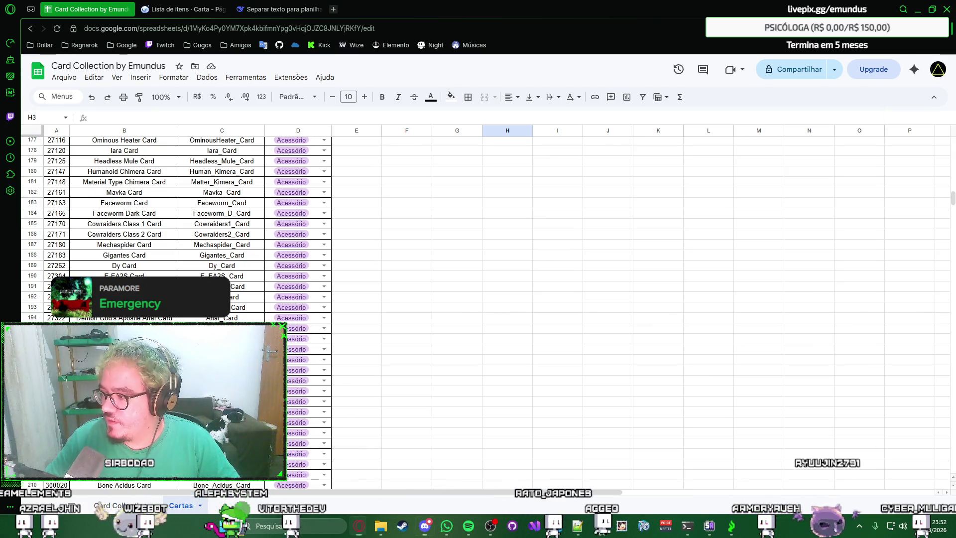
{"action": "key", "text": "alt+Tab"}
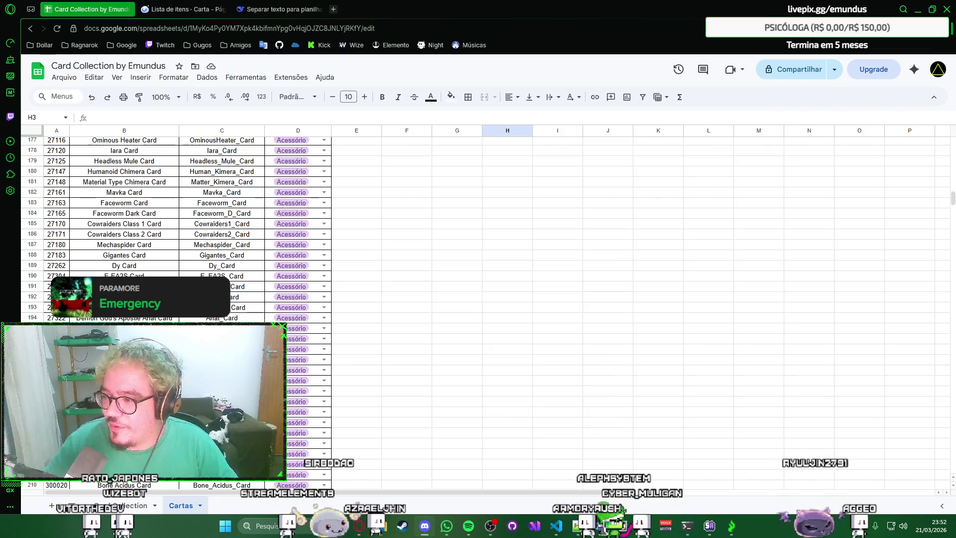
{"action": "key", "text": "alt+Tab"}
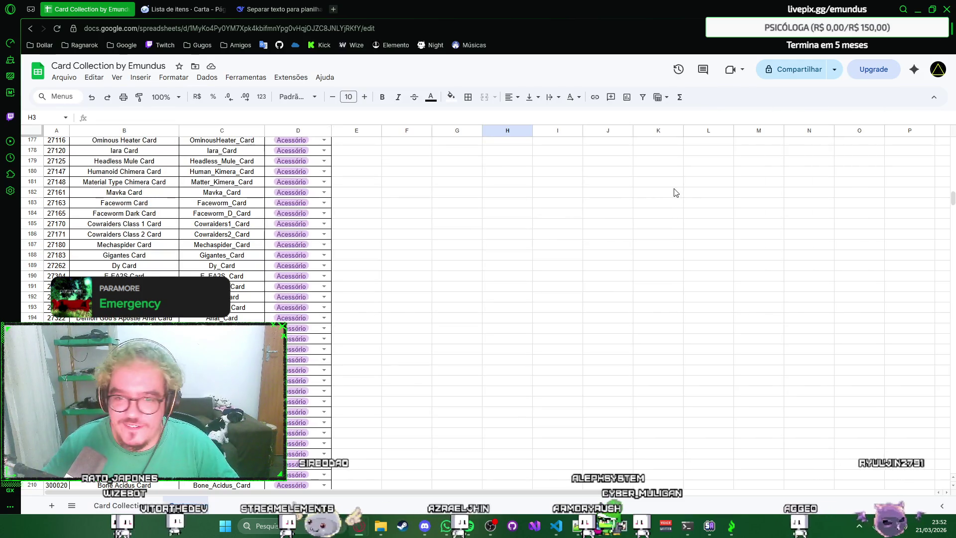
{"action": "right_click", "coordinate": [659, 185]}
{"action": "left_click", "coordinate": [658, 187]}
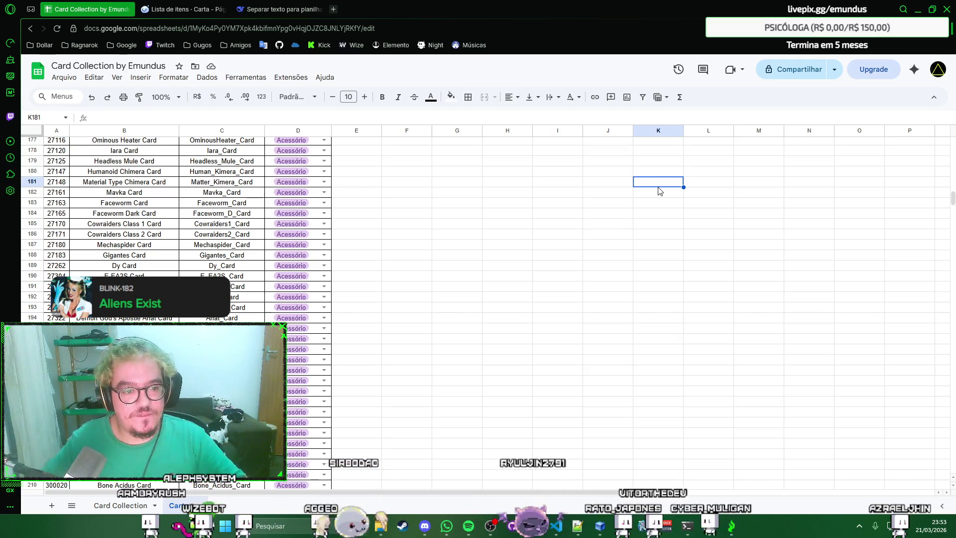
{"action": "scroll", "coordinate": [545, 210], "scroll_direction": "up", "scroll_amount": 5}
{"action": "scroll", "coordinate": [546, 209], "scroll_direction": "up", "scroll_amount": 5}
{"action": "left_click", "coordinate": [546, 210]}
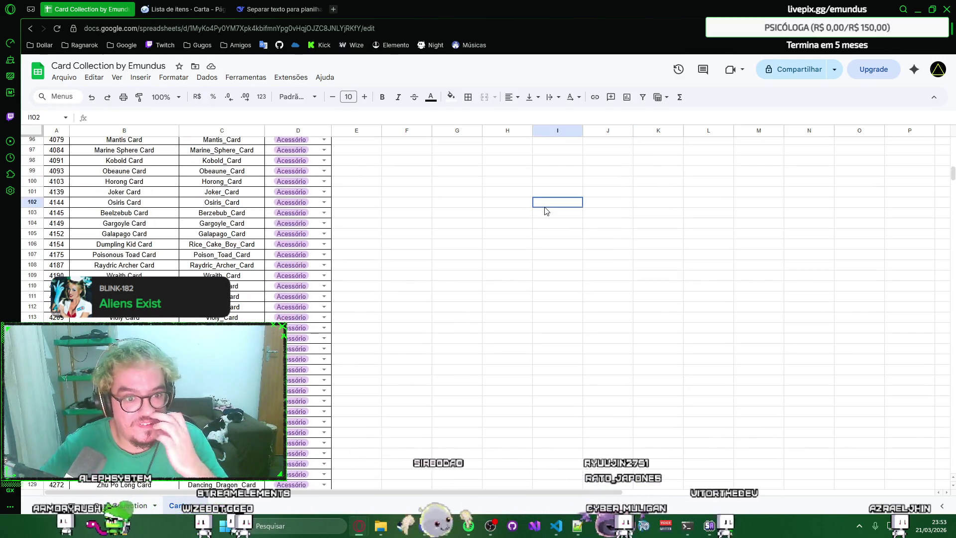
{"action": "right_click", "coordinate": [544, 208]}
{"action": "left_click", "coordinate": [525, 208]}
{"action": "scroll", "coordinate": [525, 208], "scroll_direction": "up", "scroll_amount": 3}
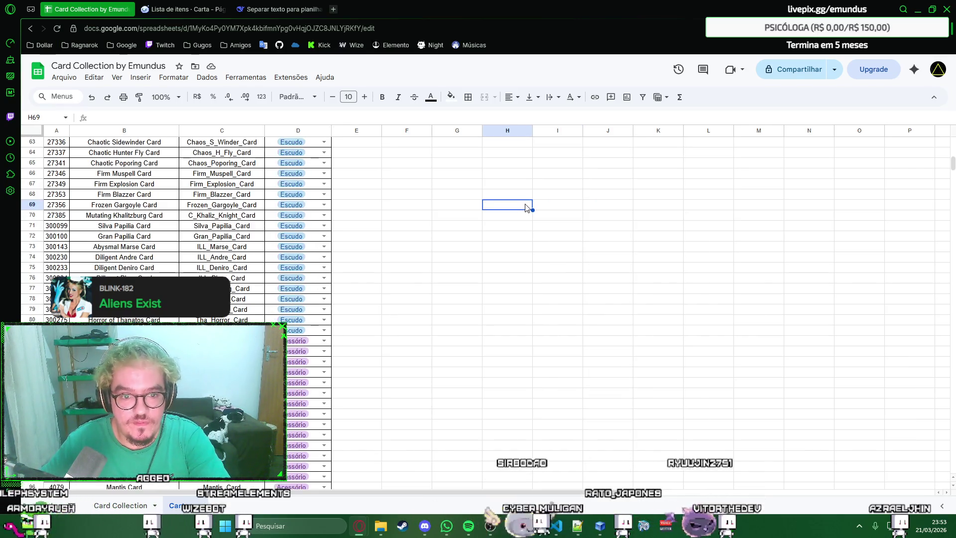
{"action": "scroll", "coordinate": [526, 208], "scroll_direction": "up", "scroll_amount": 3}
{"action": "left_click", "coordinate": [527, 208]}
{"action": "left_click", "coordinate": [515, 196]}
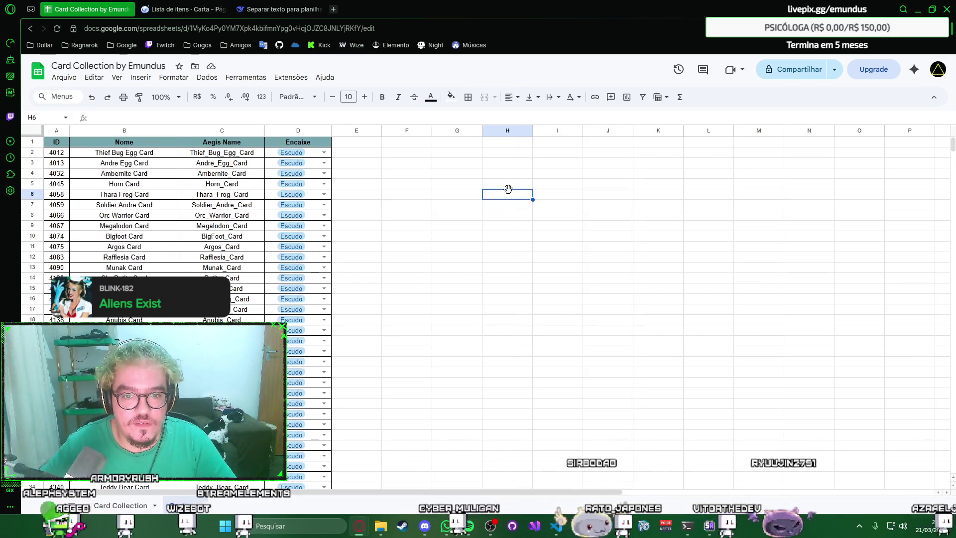
Step: Return to the RagnaPlace card list, clear the text selection and glance at the Filtros options
{"action": "left_click", "coordinate": [273, 13]}
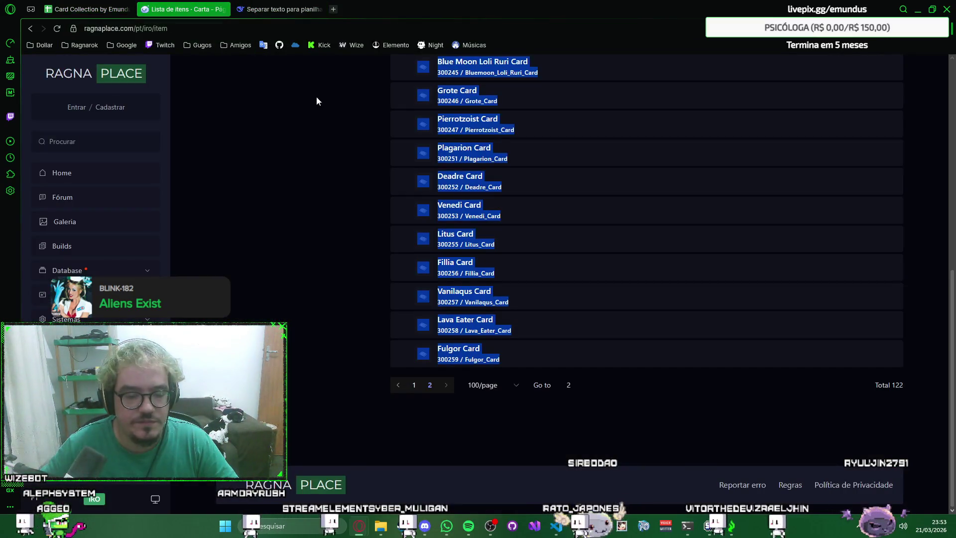
{"action": "left_click", "coordinate": [348, 118]}
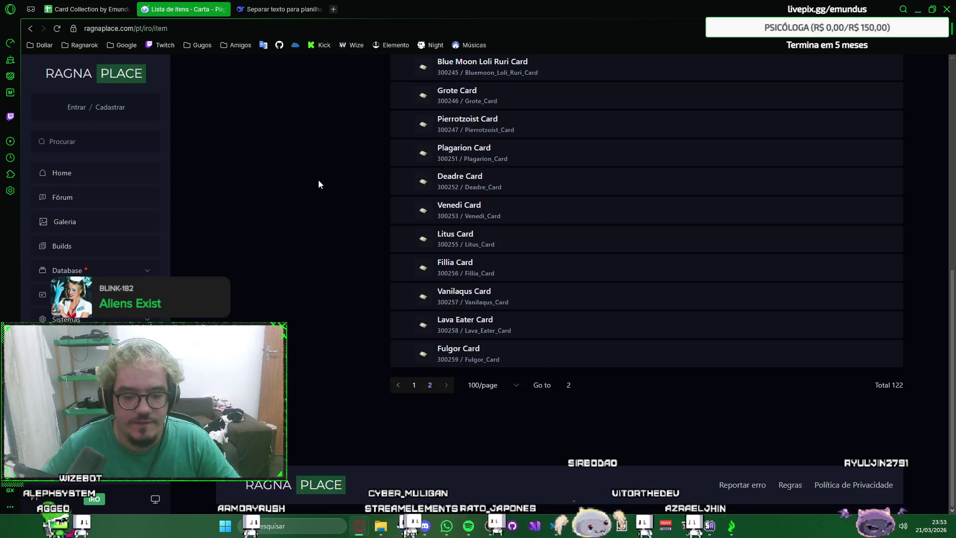
{"action": "scroll", "coordinate": [319, 185], "scroll_direction": "up", "scroll_amount": 3}
{"action": "scroll", "coordinate": [412, 118], "scroll_direction": "up", "scroll_amount": 3}
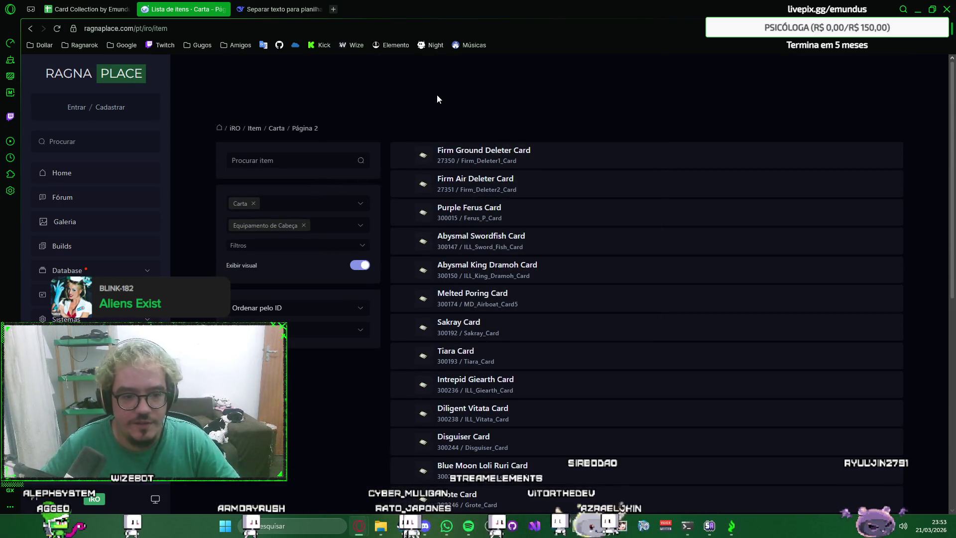
{"action": "left_click", "coordinate": [364, 242]}
{"action": "left_click", "coordinate": [520, 120]}
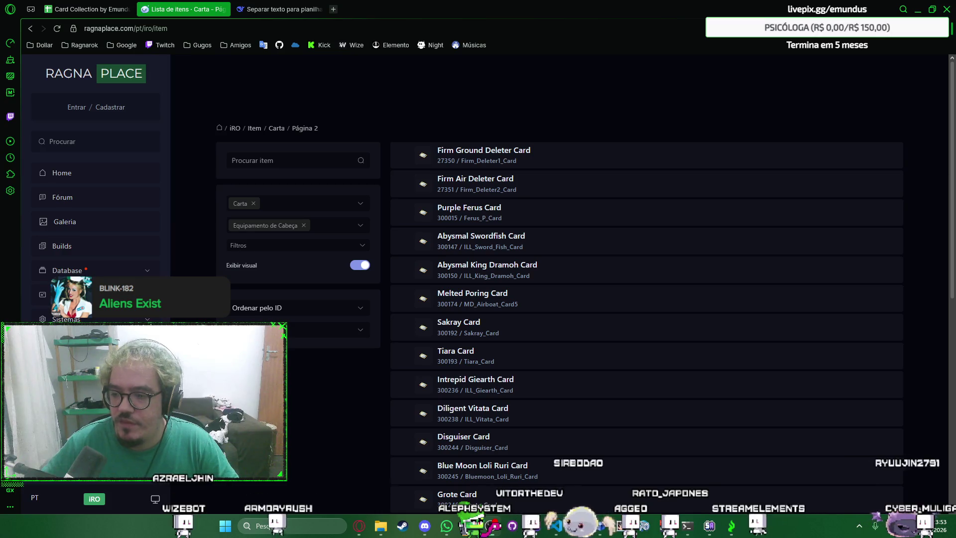
{"action": "key", "text": "alt+Tab"}
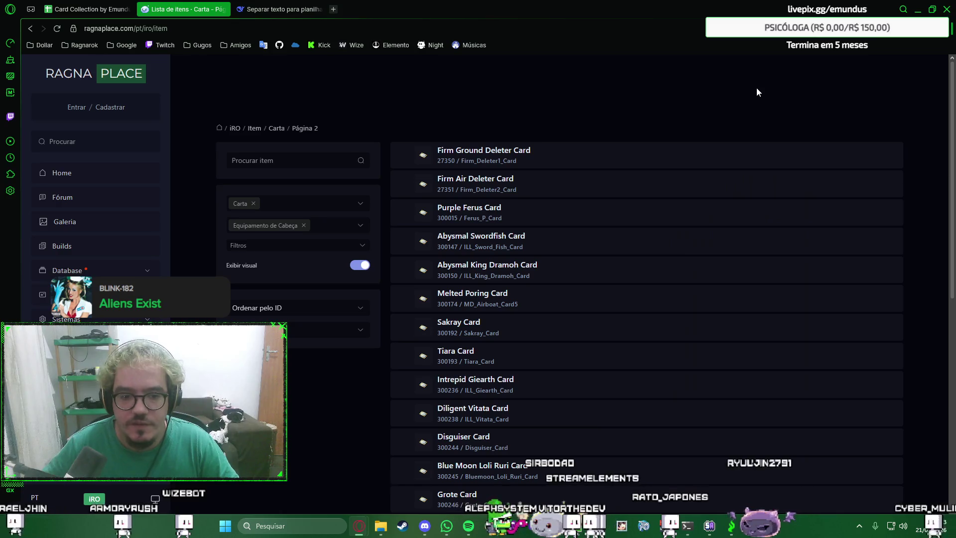
Step: Remove the Equipamento de Cabeça filter, switch off Exibir visual and open the category list
{"action": "left_click", "coordinate": [360, 226]}
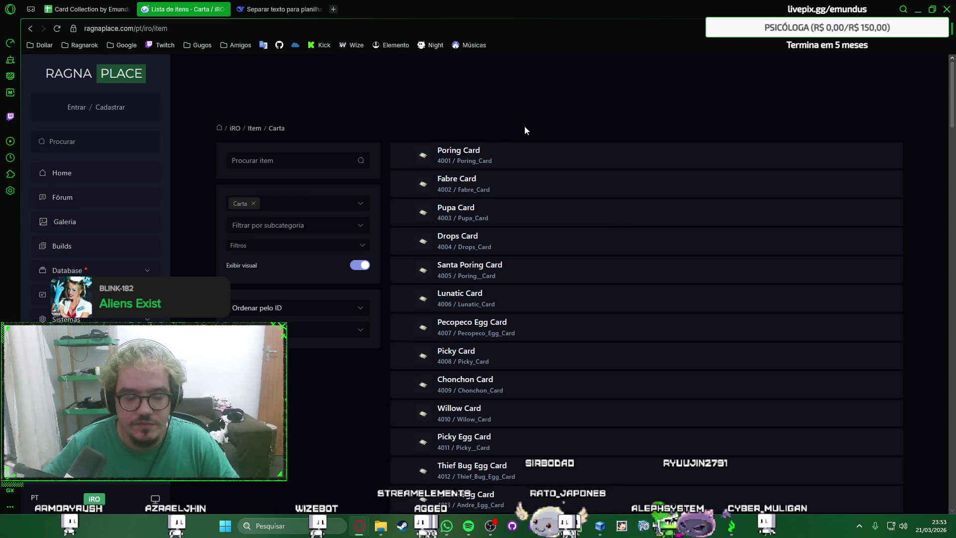
{"action": "left_click", "coordinate": [358, 266]}
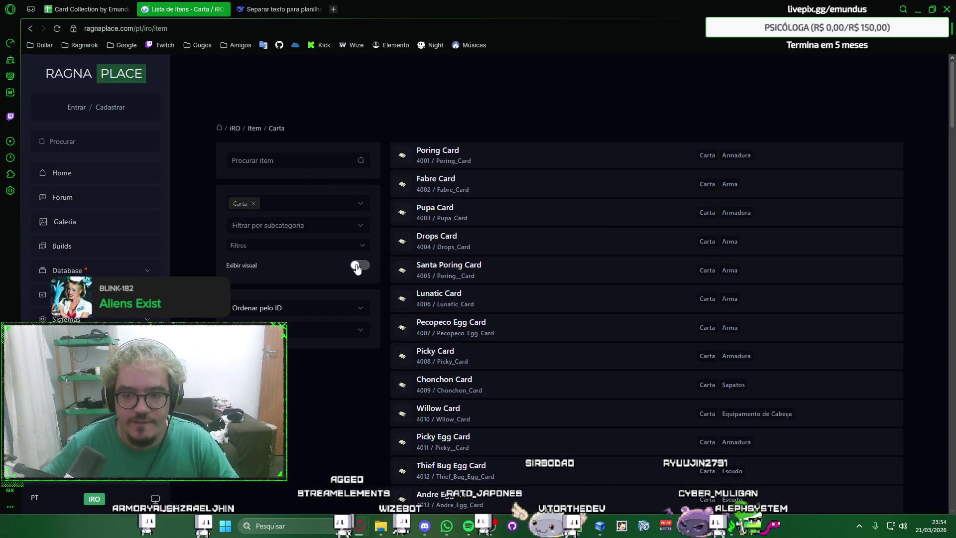
{"action": "scroll", "coordinate": [513, 242], "scroll_direction": "down", "scroll_amount": 1}
{"action": "scroll", "coordinate": [512, 242], "scroll_direction": "down", "scroll_amount": 5}
{"action": "scroll", "coordinate": [513, 242], "scroll_direction": "down", "scroll_amount": 4}
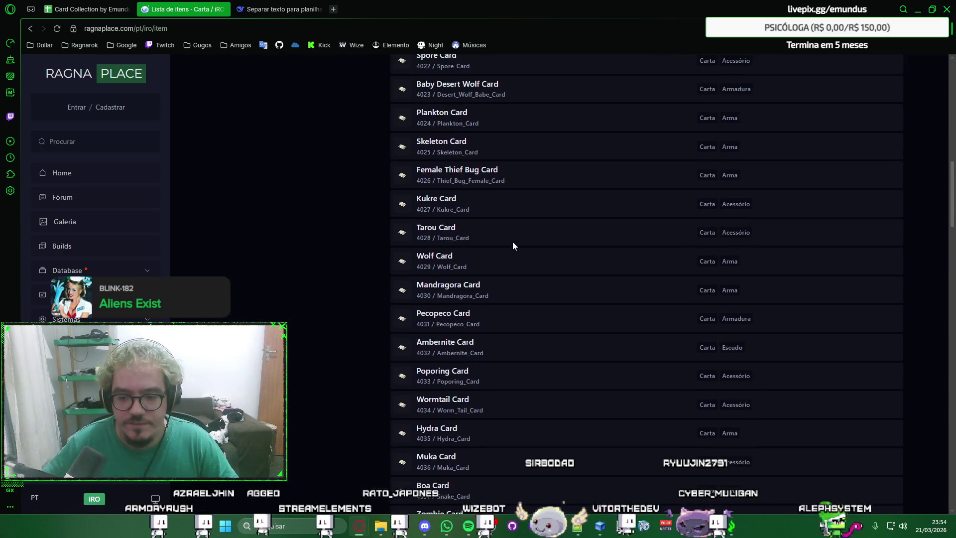
{"action": "scroll", "coordinate": [512, 243], "scroll_direction": "down", "scroll_amount": 5}
{"action": "scroll", "coordinate": [512, 241], "scroll_direction": "down", "scroll_amount": 2}
{"action": "scroll", "coordinate": [513, 242], "scroll_direction": "down", "scroll_amount": 6}
{"action": "scroll", "coordinate": [512, 242], "scroll_direction": "down", "scroll_amount": 3}
{"action": "scroll", "coordinate": [513, 241], "scroll_direction": "down", "scroll_amount": 5}
{"action": "scroll", "coordinate": [513, 241], "scroll_direction": "down", "scroll_amount": 3}
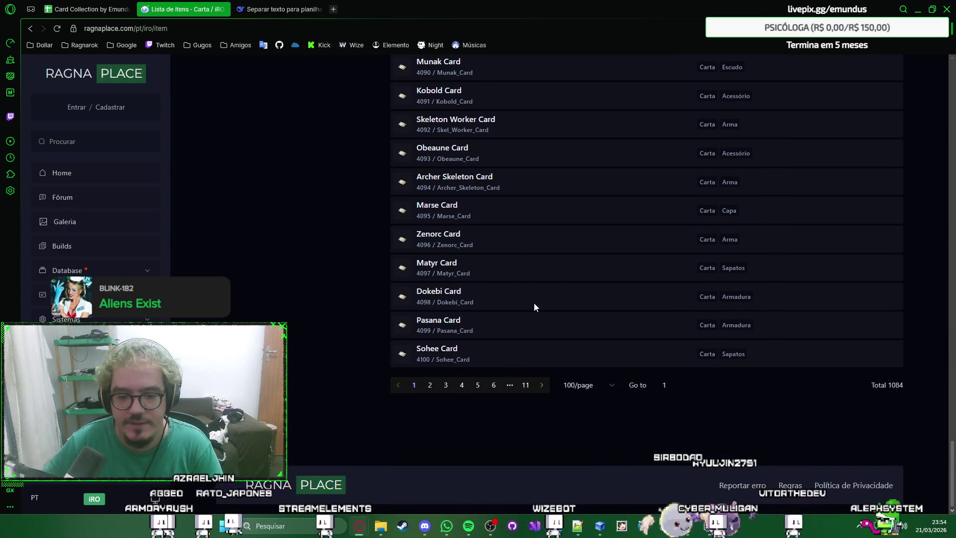
{"action": "scroll", "coordinate": [589, 221], "scroll_direction": "up", "scroll_amount": 3}
{"action": "scroll", "coordinate": [590, 222], "scroll_direction": "up", "scroll_amount": 3}
{"action": "scroll", "coordinate": [589, 222], "scroll_direction": "up", "scroll_amount": 5}
{"action": "scroll", "coordinate": [589, 222], "scroll_direction": "up", "scroll_amount": 6}
{"action": "scroll", "coordinate": [590, 222], "scroll_direction": "up", "scroll_amount": 4}
{"action": "scroll", "coordinate": [585, 222], "scroll_direction": "up", "scroll_amount": 6}
{"action": "scroll", "coordinate": [580, 222], "scroll_direction": "up", "scroll_amount": 4}
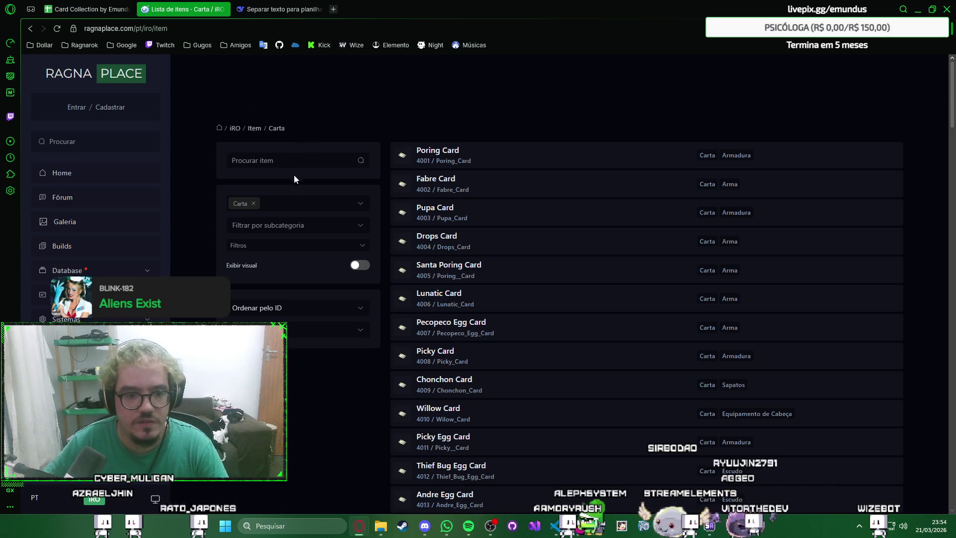
{"action": "left_click", "coordinate": [341, 207]}
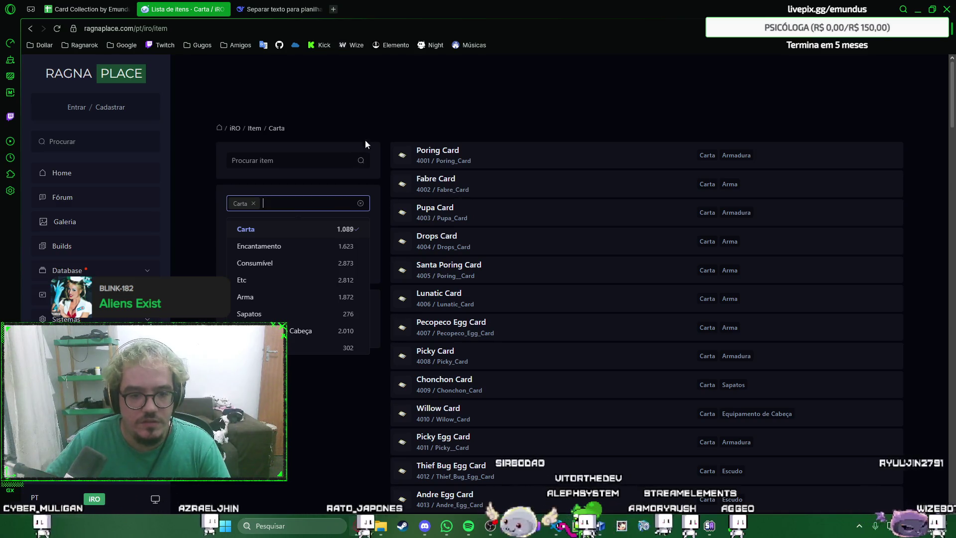
{"action": "left_click", "coordinate": [444, 127]}
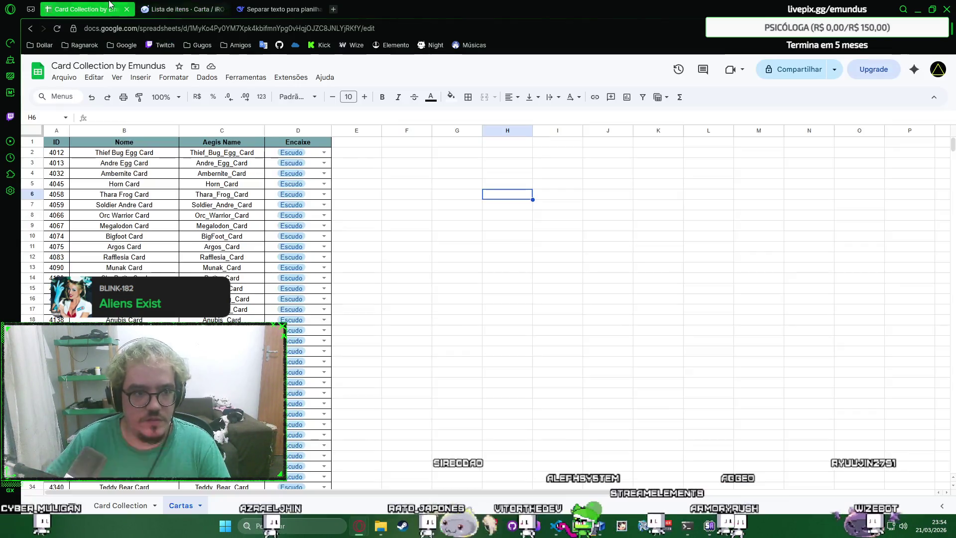
{"action": "left_click", "coordinate": [86, 9]}
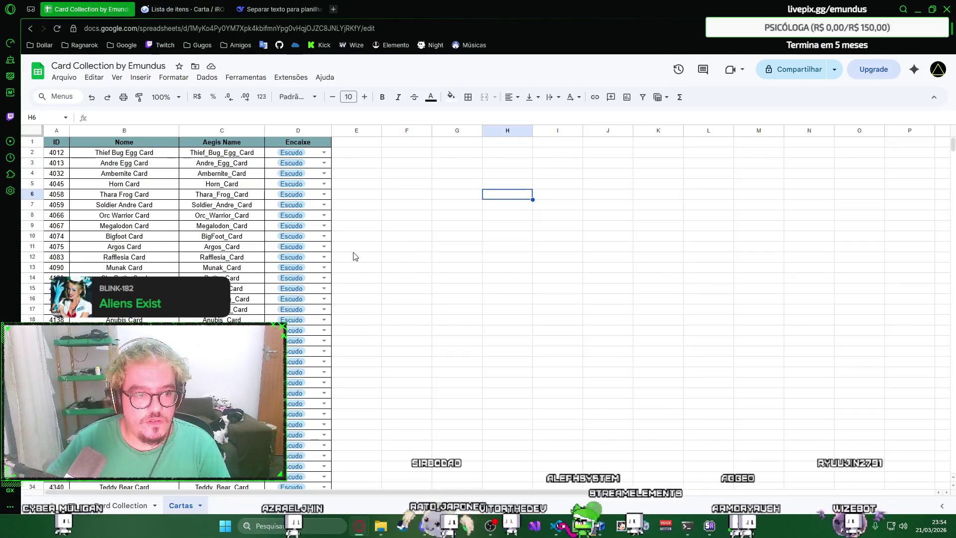
{"action": "left_click_drag", "start_coordinate": [952, 146], "coordinate": [946, 478]}
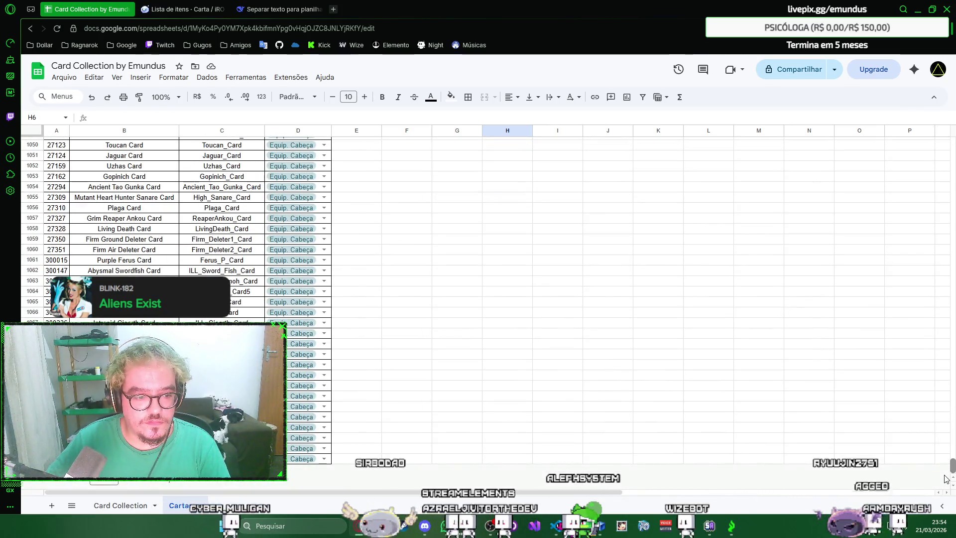
{"action": "left_click", "coordinate": [222, 9]}
{"action": "left_click", "coordinate": [299, 224]}
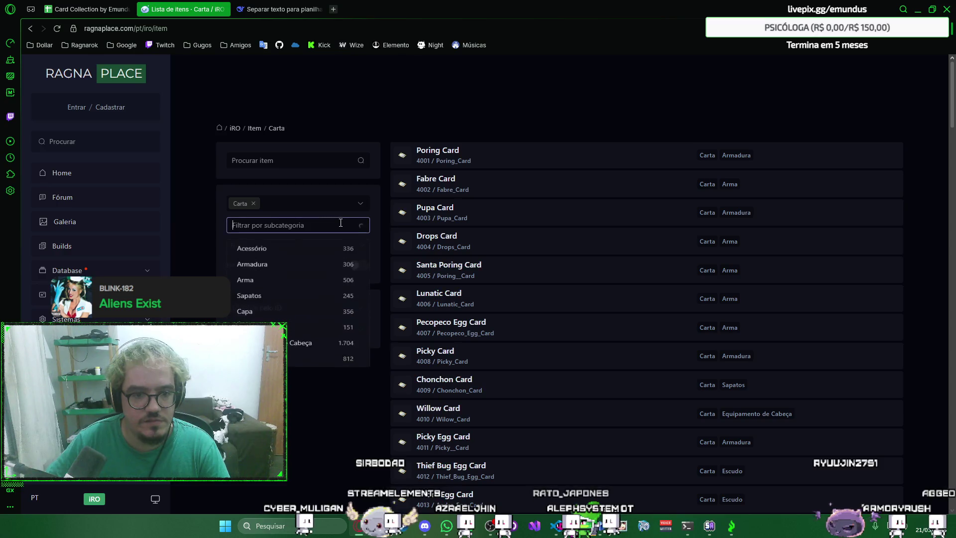
{"action": "left_click", "coordinate": [296, 376]}
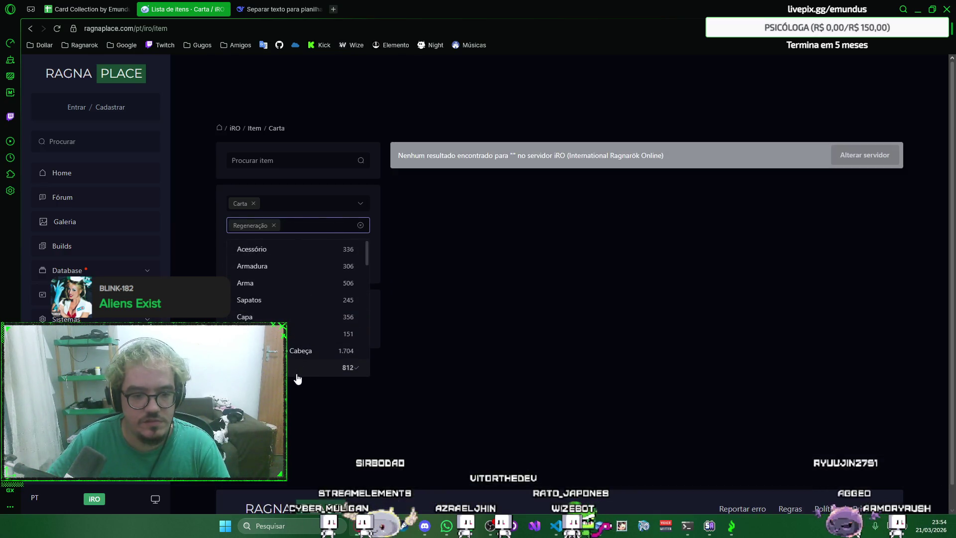
{"action": "left_click", "coordinate": [304, 392]}
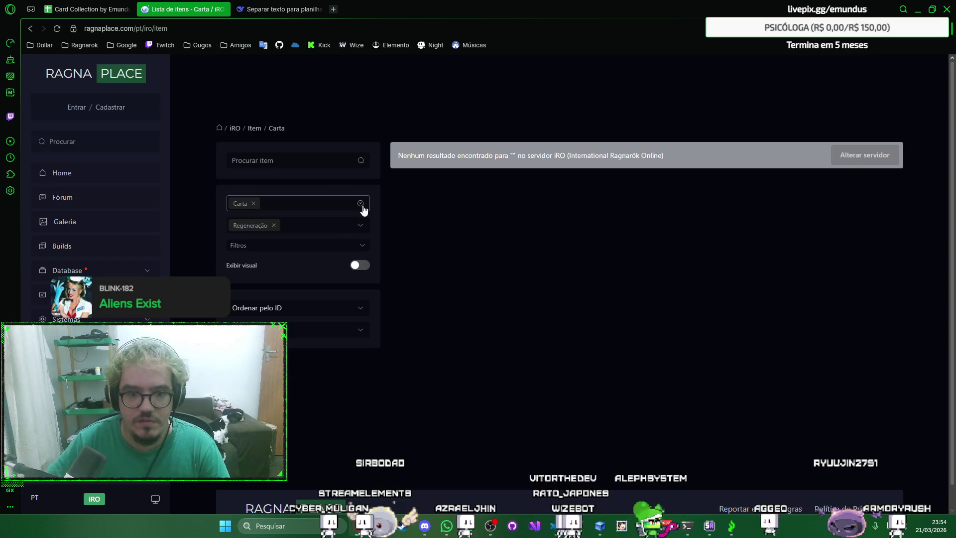
{"action": "left_click", "coordinate": [361, 226]}
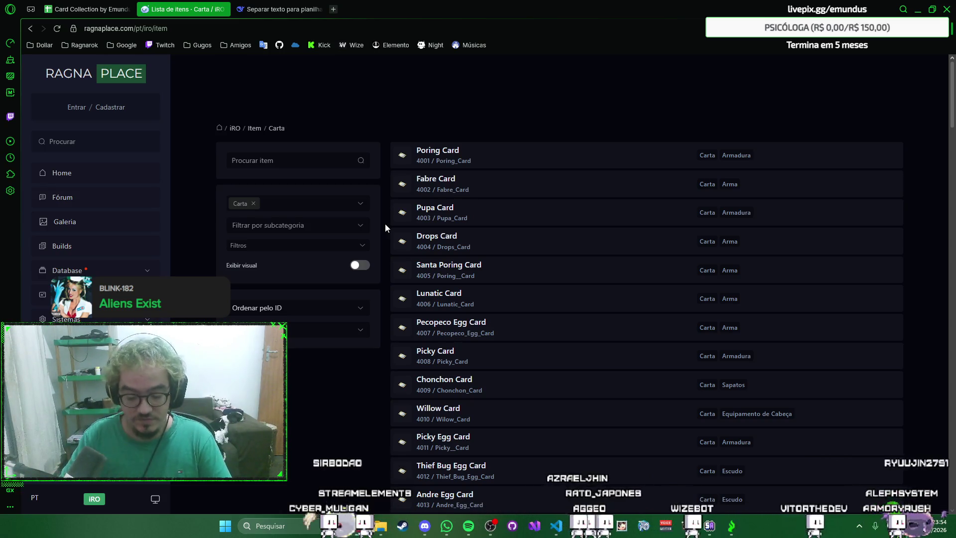
{"action": "scroll", "coordinate": [385, 223], "scroll_direction": "down", "scroll_amount": 20}
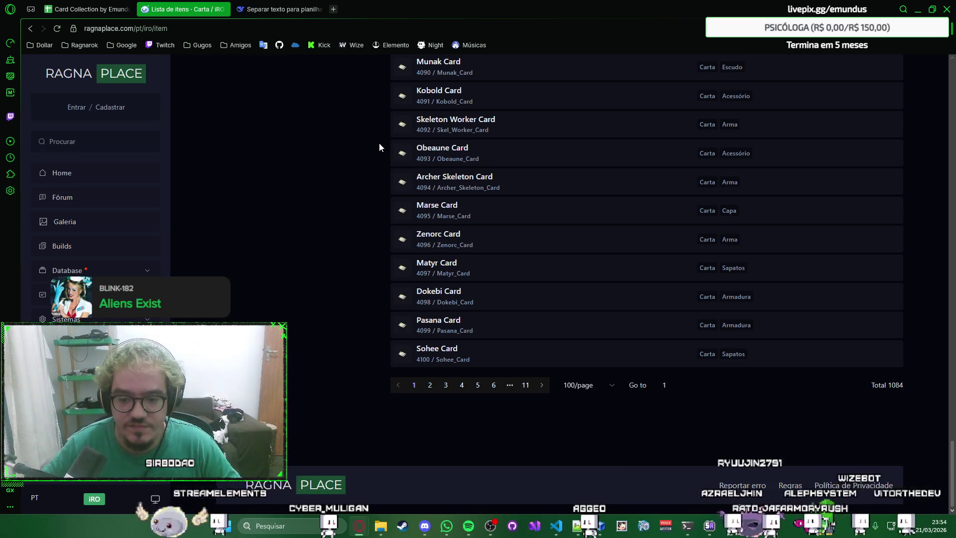
Step: Return to the RagnaPlace card list and page forward to pages 2 and 3
{"action": "key", "text": "ctrl+shift+Tab"}
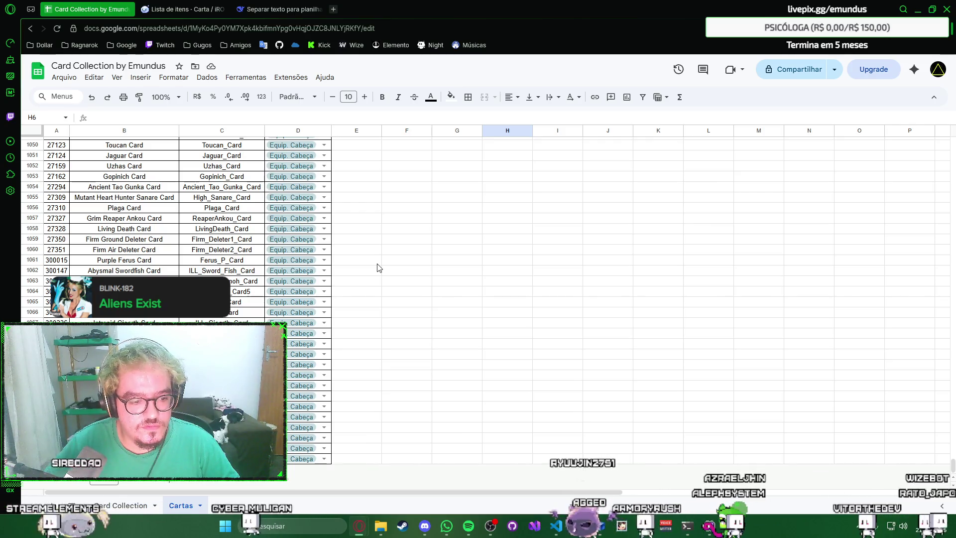
{"action": "key", "text": "ctrl+Tab"}
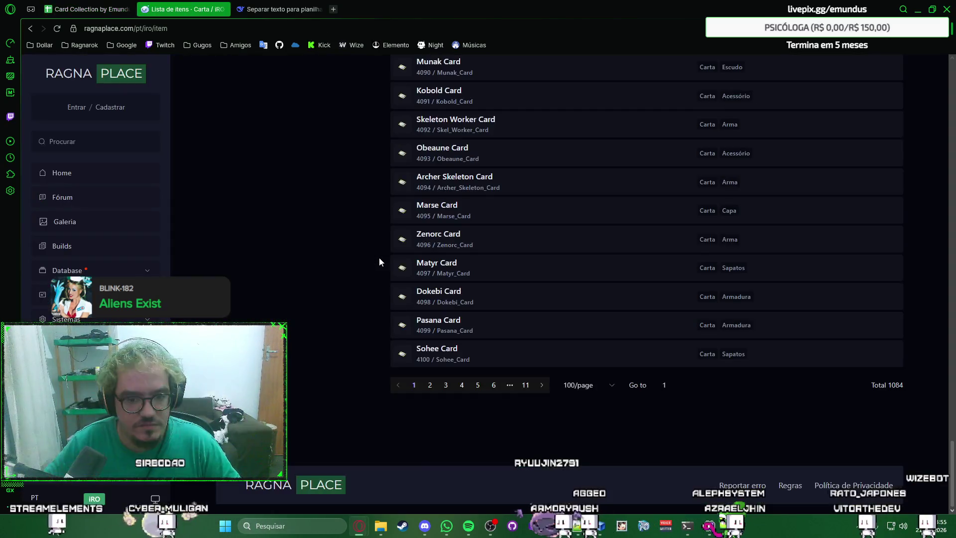
{"action": "scroll", "coordinate": [397, 326], "scroll_direction": "up", "scroll_amount": 3}
{"action": "scroll", "coordinate": [399, 326], "scroll_direction": "up", "scroll_amount": 5}
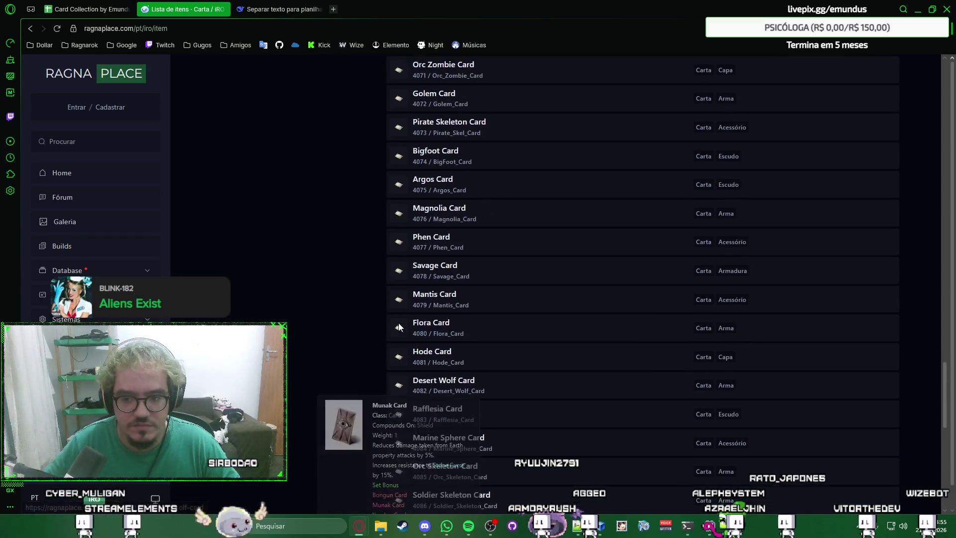
{"action": "scroll", "coordinate": [399, 326], "scroll_direction": "down", "scroll_amount": 4}
{"action": "scroll", "coordinate": [398, 326], "scroll_direction": "down", "scroll_amount": 2}
{"action": "scroll", "coordinate": [400, 326], "scroll_direction": "down", "scroll_amount": 2}
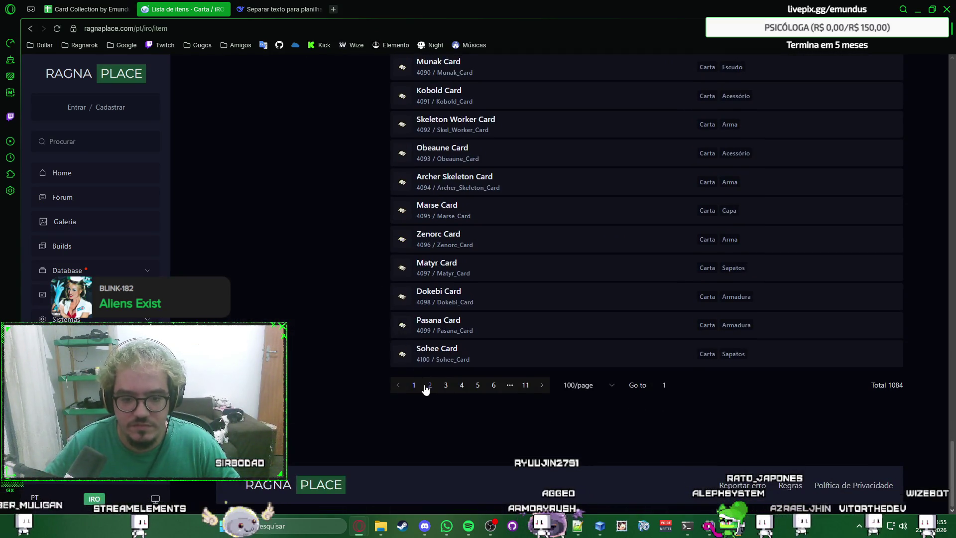
{"action": "left_click", "coordinate": [426, 385]}
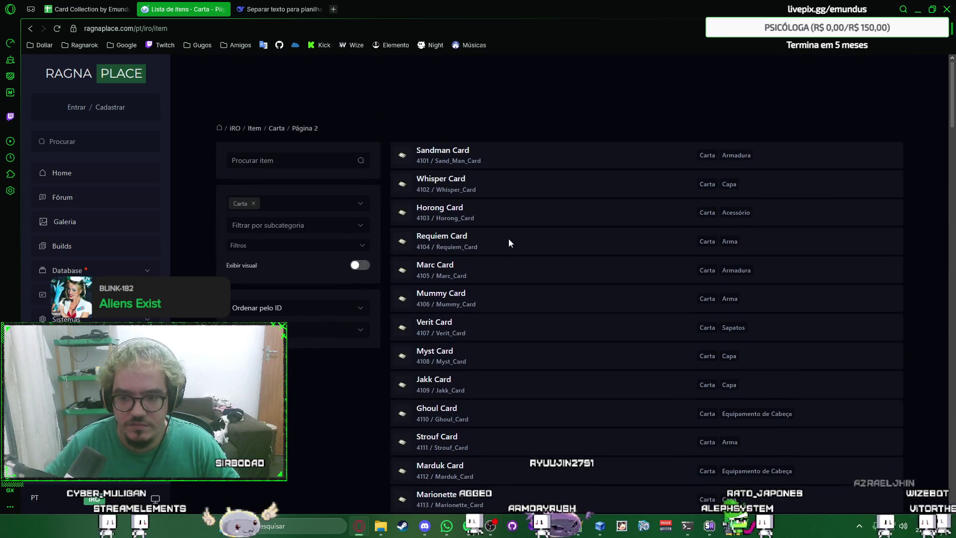
{"action": "scroll", "coordinate": [508, 242], "scroll_direction": "down", "scroll_amount": 3}
{"action": "scroll", "coordinate": [508, 242], "scroll_direction": "down", "scroll_amount": 4}
{"action": "scroll", "coordinate": [509, 242], "scroll_direction": "down", "scroll_amount": 5}
{"action": "scroll", "coordinate": [508, 242], "scroll_direction": "down", "scroll_amount": 5}
{"action": "scroll", "coordinate": [509, 242], "scroll_direction": "down", "scroll_amount": 4}
{"action": "scroll", "coordinate": [509, 242], "scroll_direction": "down", "scroll_amount": 4}
{"action": "scroll", "coordinate": [509, 242], "scroll_direction": "down", "scroll_amount": 4}
{"action": "scroll", "coordinate": [508, 244], "scroll_direction": "down", "scroll_amount": 4}
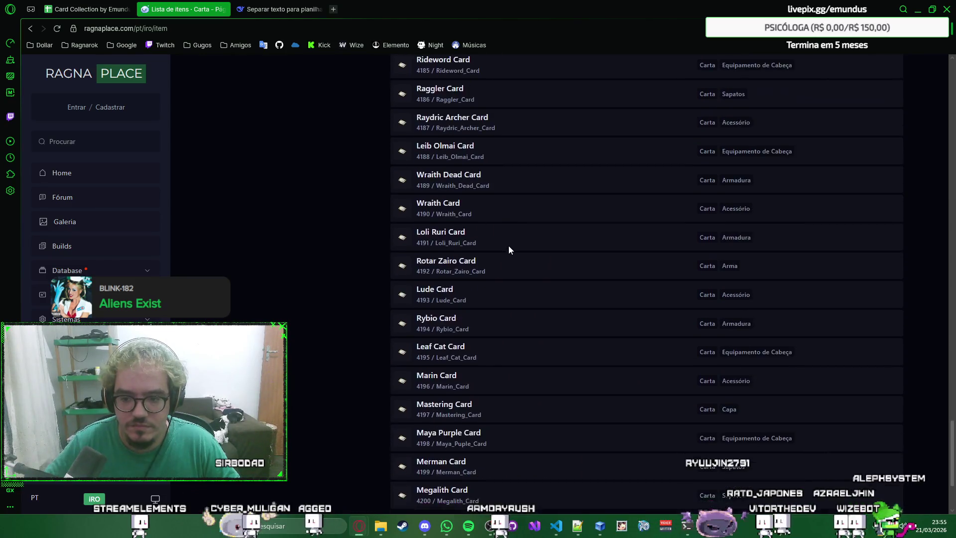
{"action": "scroll", "coordinate": [509, 248], "scroll_direction": "down", "scroll_amount": 2}
{"action": "left_click", "coordinate": [446, 385]}
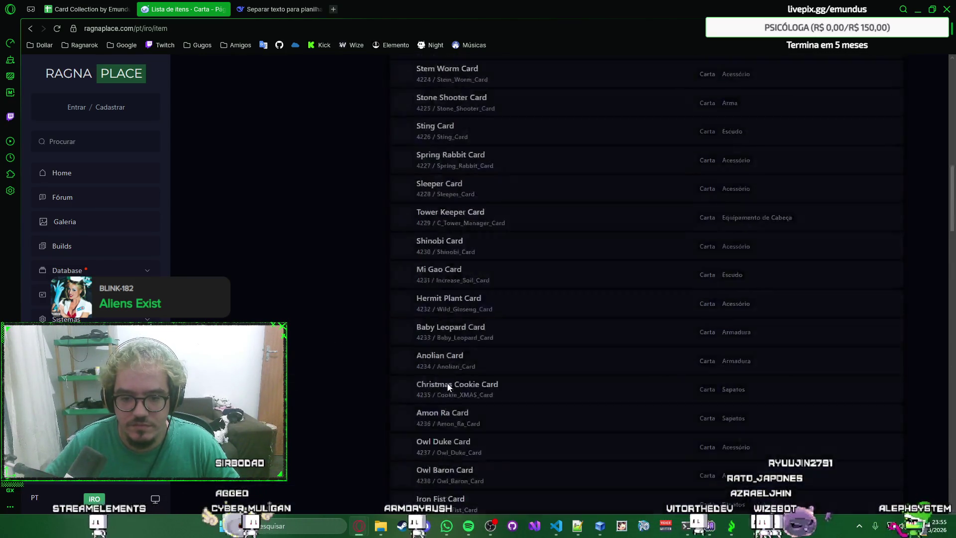
{"action": "scroll", "coordinate": [553, 207], "scroll_direction": "down", "scroll_amount": 5}
{"action": "scroll", "coordinate": [553, 206], "scroll_direction": "up", "scroll_amount": 3}
{"action": "scroll", "coordinate": [554, 208], "scroll_direction": "down", "scroll_amount": 1}
{"action": "scroll", "coordinate": [554, 207], "scroll_direction": "down", "scroll_amount": 5}
{"action": "scroll", "coordinate": [554, 207], "scroll_direction": "down", "scroll_amount": 4}
{"action": "scroll", "coordinate": [554, 207], "scroll_direction": "down", "scroll_amount": 5}
{"action": "scroll", "coordinate": [554, 210], "scroll_direction": "down", "scroll_amount": 5}
{"action": "scroll", "coordinate": [554, 216], "scroll_direction": "down", "scroll_amount": 5}
{"action": "scroll", "coordinate": [545, 274], "scroll_direction": "down", "scroll_amount": 4}
{"action": "scroll", "coordinate": [541, 304], "scroll_direction": "down", "scroll_amount": 4}
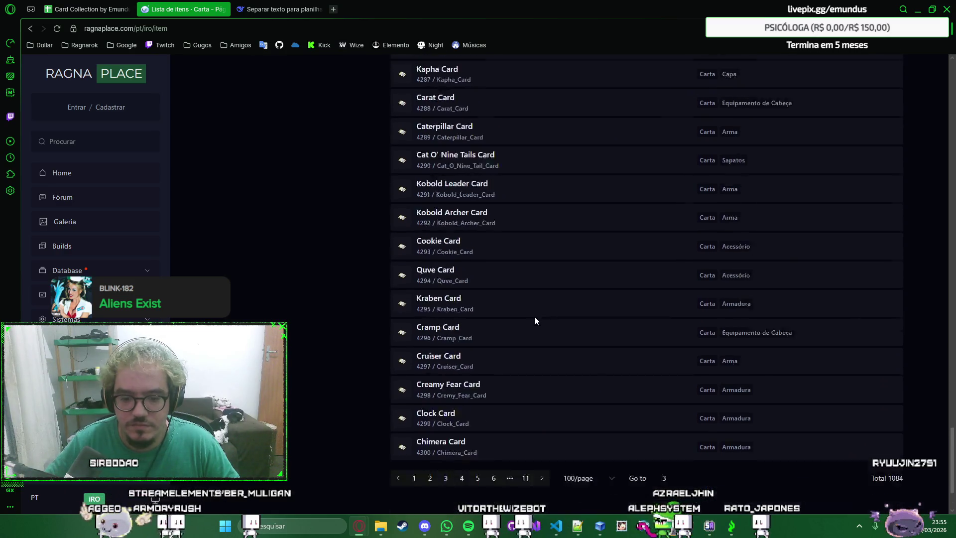
{"action": "scroll", "coordinate": [534, 316], "scroll_direction": "down", "scroll_amount": 2}
{"action": "scroll", "coordinate": [534, 316], "scroll_direction": "up", "scroll_amount": 12}
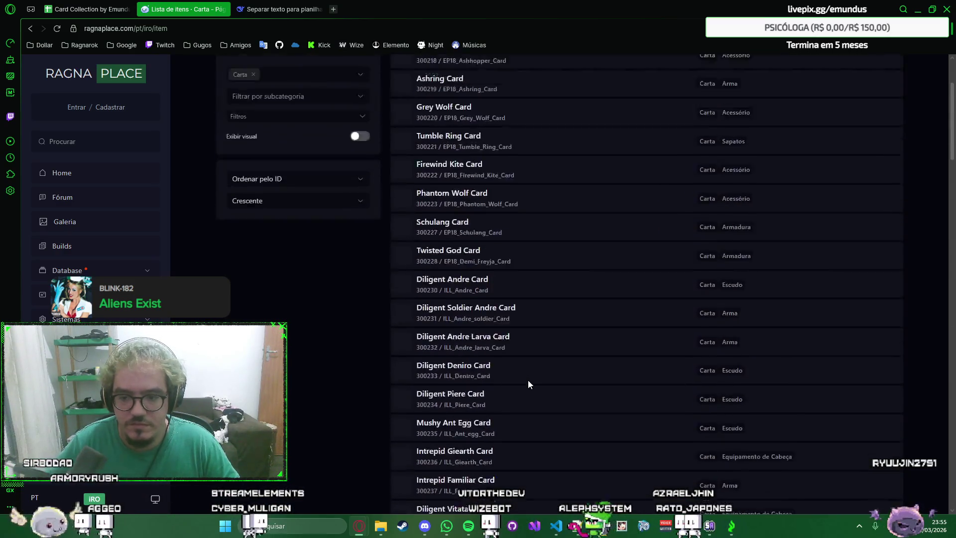
{"action": "scroll", "coordinate": [563, 185], "scroll_direction": "down", "scroll_amount": 5}
{"action": "scroll", "coordinate": [563, 195], "scroll_direction": "down", "scroll_amount": 6}
{"action": "scroll", "coordinate": [565, 213], "scroll_direction": "down", "scroll_amount": 5}
{"action": "scroll", "coordinate": [564, 224], "scroll_direction": "down", "scroll_amount": 3}
{"action": "scroll", "coordinate": [564, 226], "scroll_direction": "down", "scroll_amount": 3}
{"action": "scroll", "coordinate": [564, 222], "scroll_direction": "down", "scroll_amount": 3}
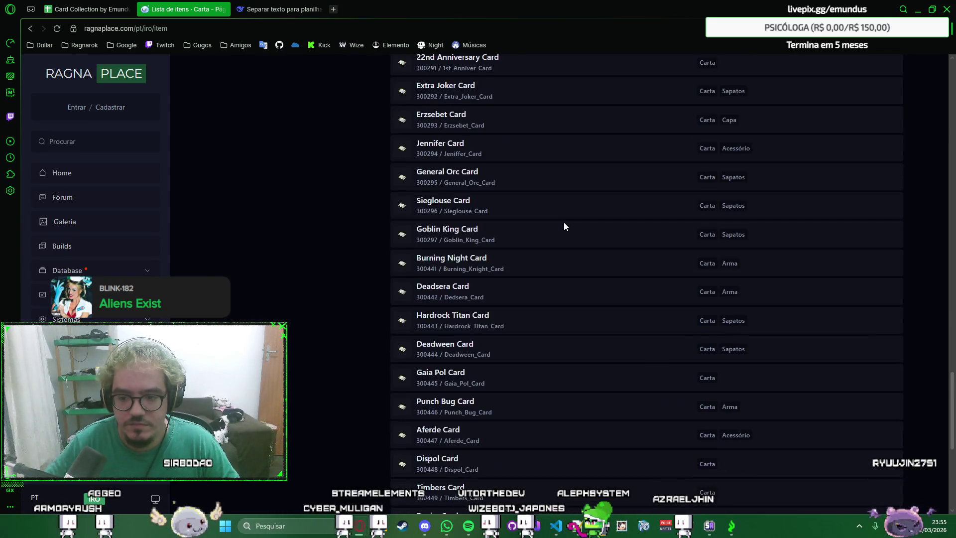
{"action": "scroll", "coordinate": [564, 222], "scroll_direction": "down", "scroll_amount": 3}
{"action": "scroll", "coordinate": [564, 222], "scroll_direction": "down", "scroll_amount": 2}
{"action": "scroll", "coordinate": [563, 244], "scroll_direction": "up", "scroll_amount": 2}
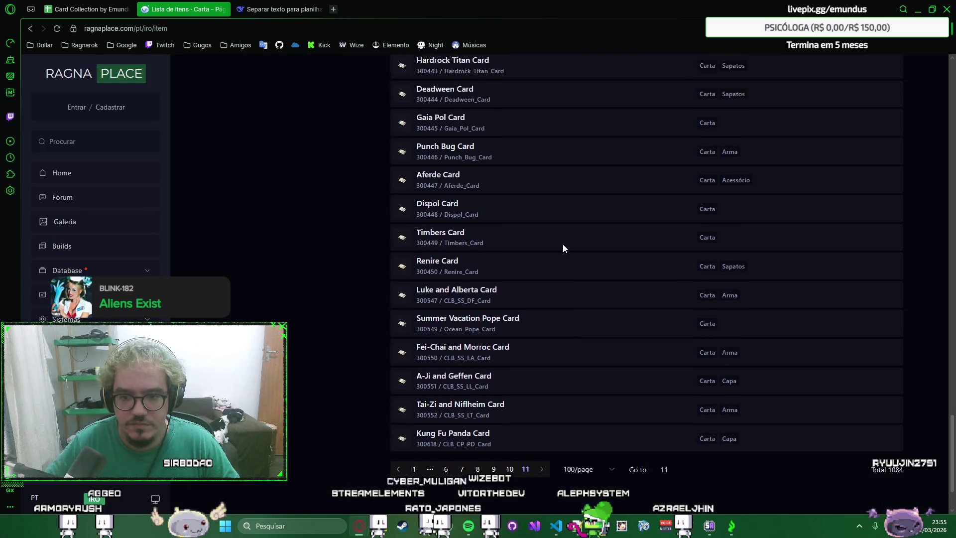
{"action": "scroll", "coordinate": [563, 248], "scroll_direction": "up", "scroll_amount": 3}
{"action": "scroll", "coordinate": [563, 248], "scroll_direction": "up", "scroll_amount": 1}
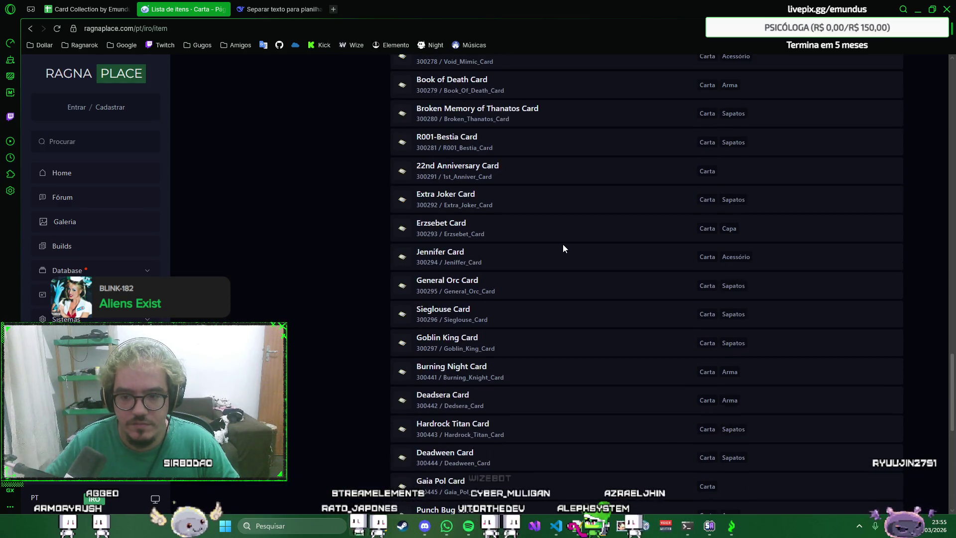
{"action": "scroll", "coordinate": [563, 248], "scroll_direction": "down", "scroll_amount": 3}
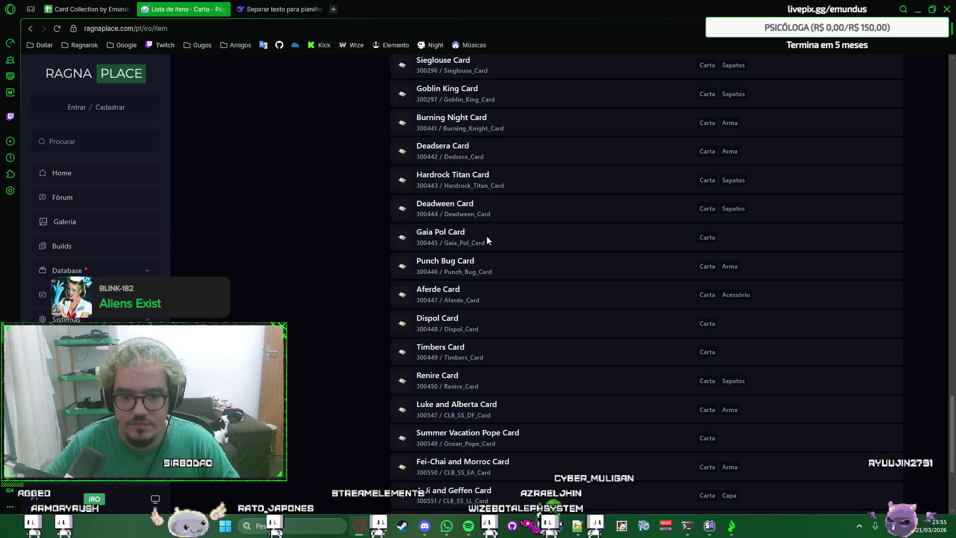
Step: Open the Gaia Pol, Dispol, Timbers and Summer Vacation Pope card pages in tabs and view each
{"action": "middle_click", "coordinate": [445, 234]}
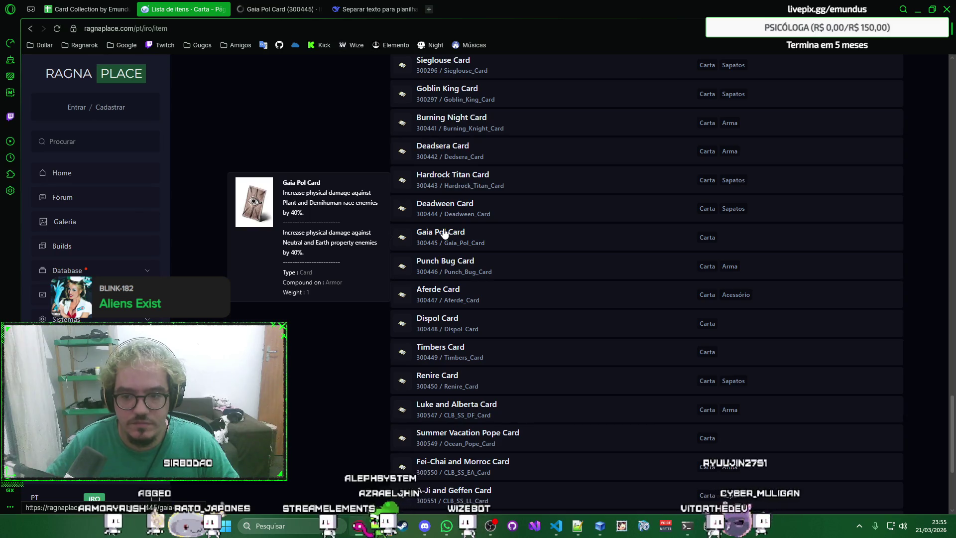
{"action": "middle_click", "coordinate": [442, 322]}
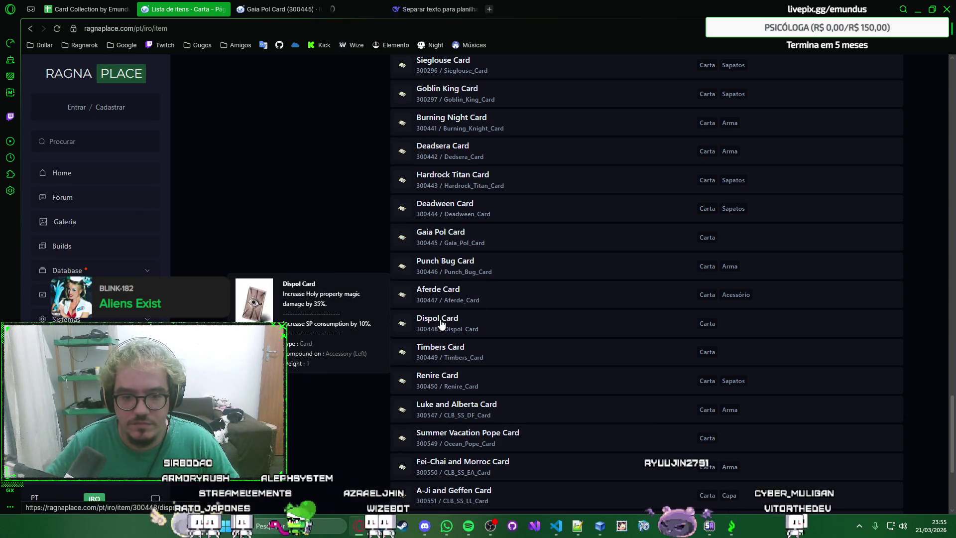
{"action": "scroll", "coordinate": [523, 329], "scroll_direction": "down", "scroll_amount": 3}
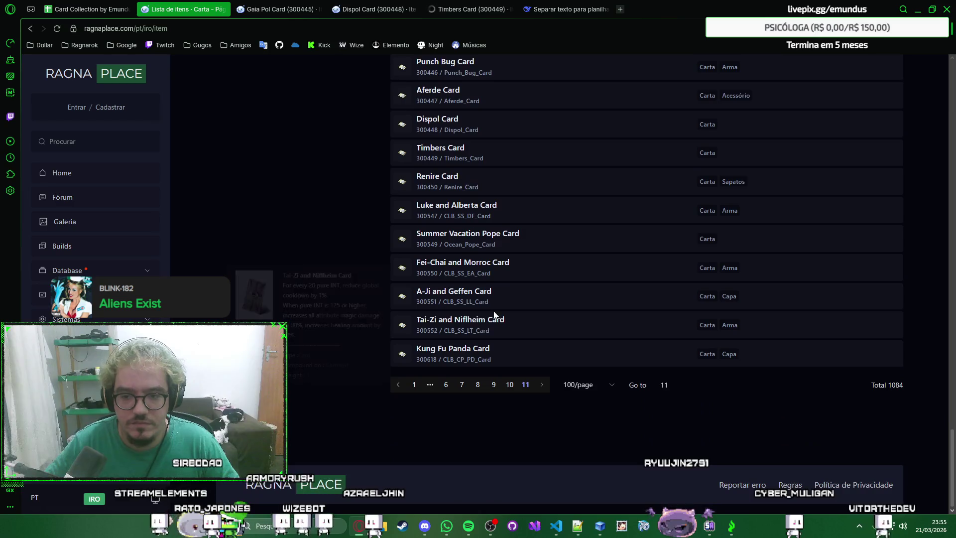
{"action": "middle_click", "coordinate": [486, 238]}
{"action": "left_click", "coordinate": [286, 8]}
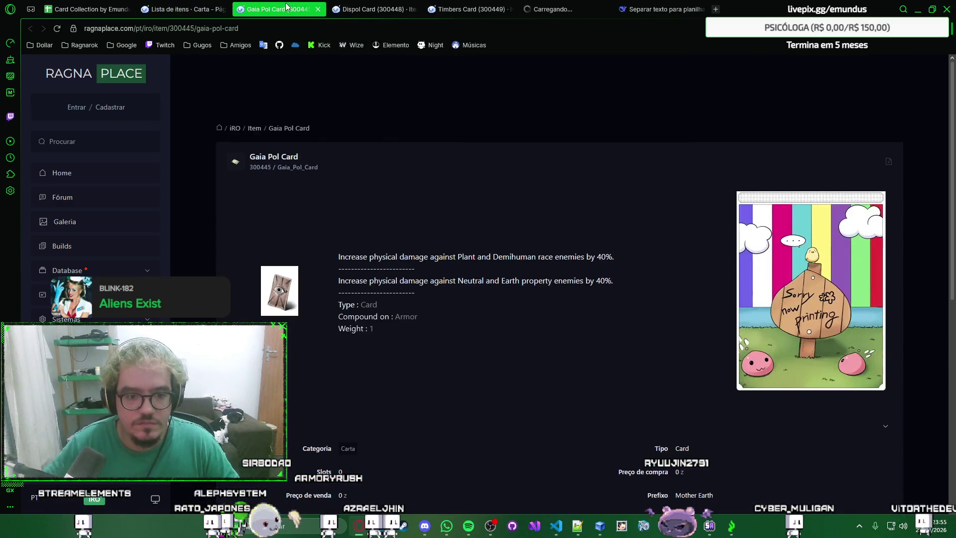
{"action": "left_click", "coordinate": [373, 8]}
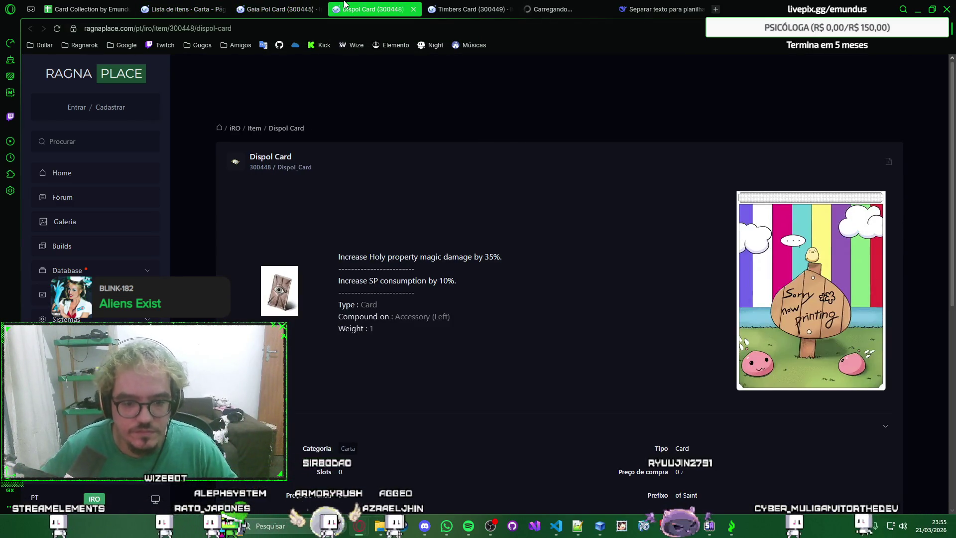
{"action": "left_click", "coordinate": [436, 6]}
{"action": "left_click", "coordinate": [553, 8]}
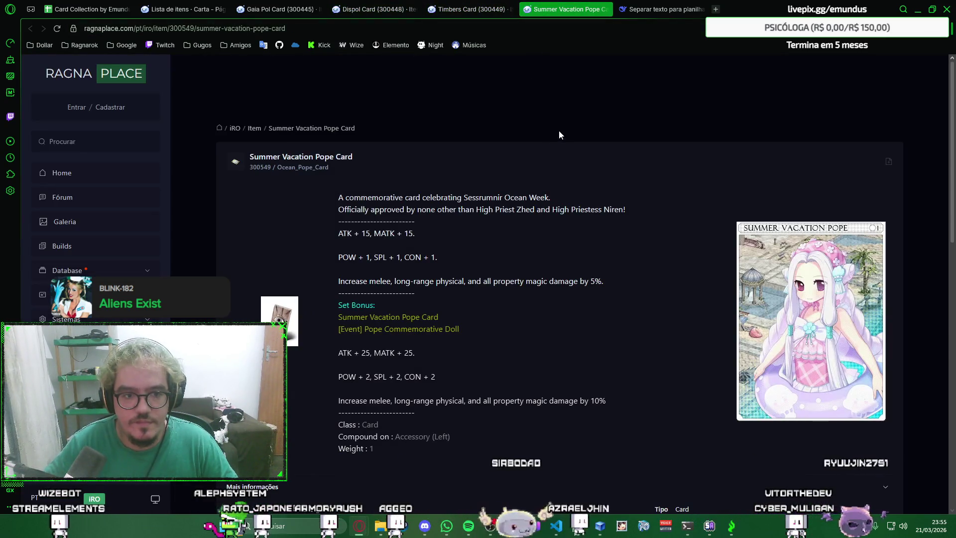
Step: Close the card detail tabs and switch to the DeepSeek chat tab
{"action": "key", "text": "ctrl+w"}
{"action": "key", "text": "ctrl+w"}
{"action": "key", "text": "ctrl+w"}
{"action": "key", "text": "ctrl+w"}
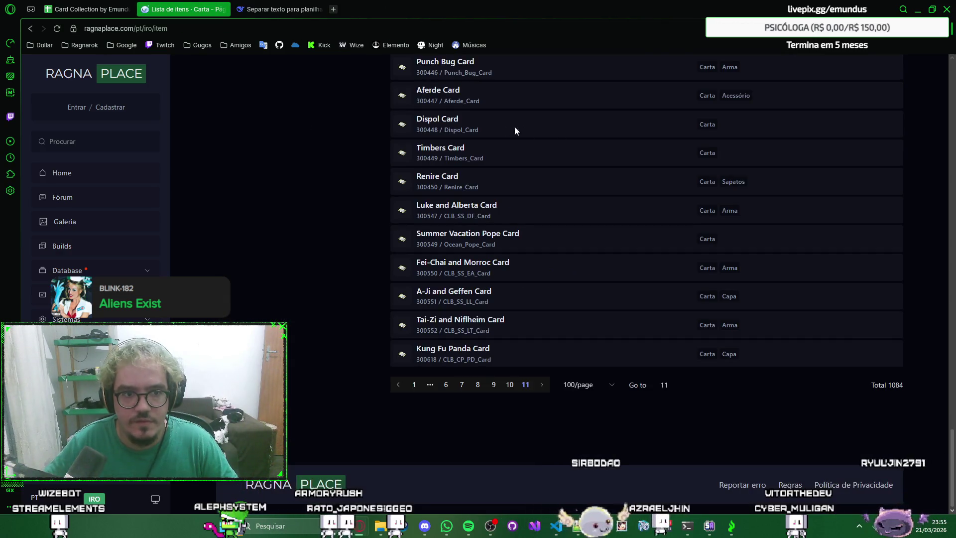
{"action": "left_click", "coordinate": [307, 6]}
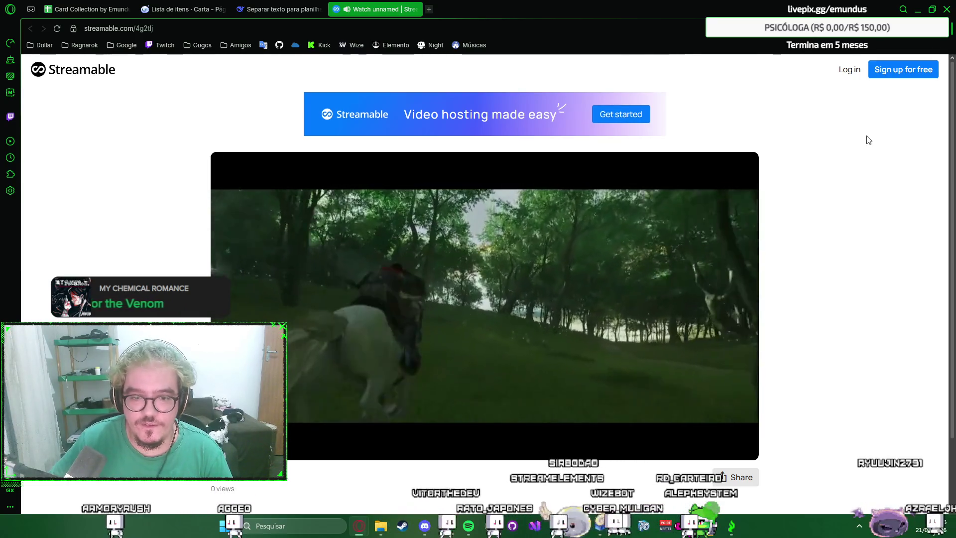
Step: Skim ahead in the Streamable clip, then close it to return to the DeepSeek chat
{"action": "left_click_drag", "start_coordinate": [399, 434], "coordinate": [656, 438]}
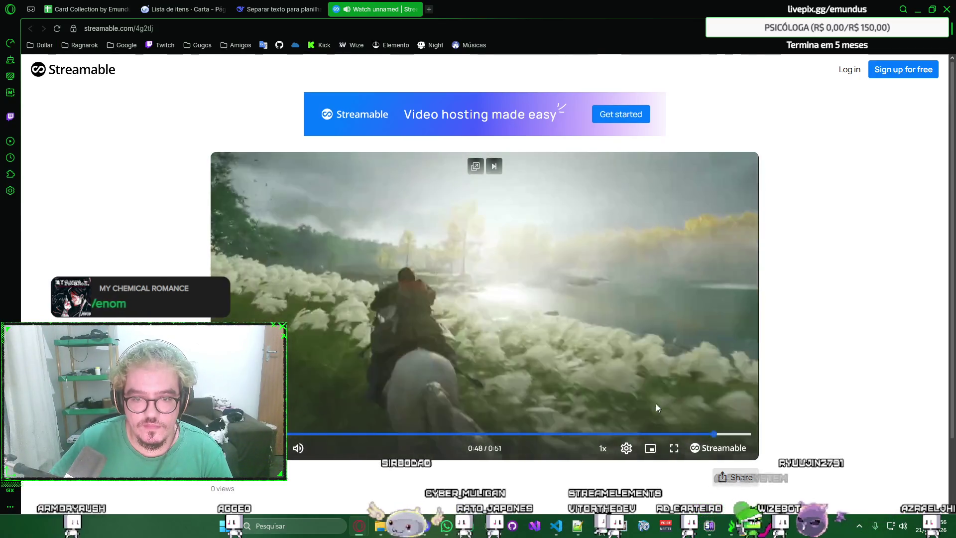
{"action": "key", "text": "ctrl+w"}
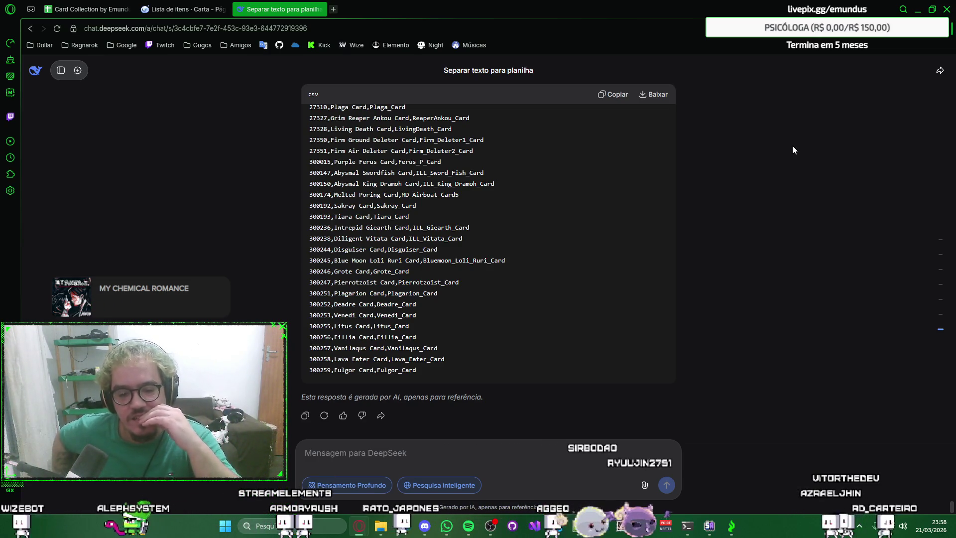
Step: Send DeepSeek a thank-you message and switch back to the RagnaPlace card list
{"action": "left_click", "coordinate": [474, 447]}
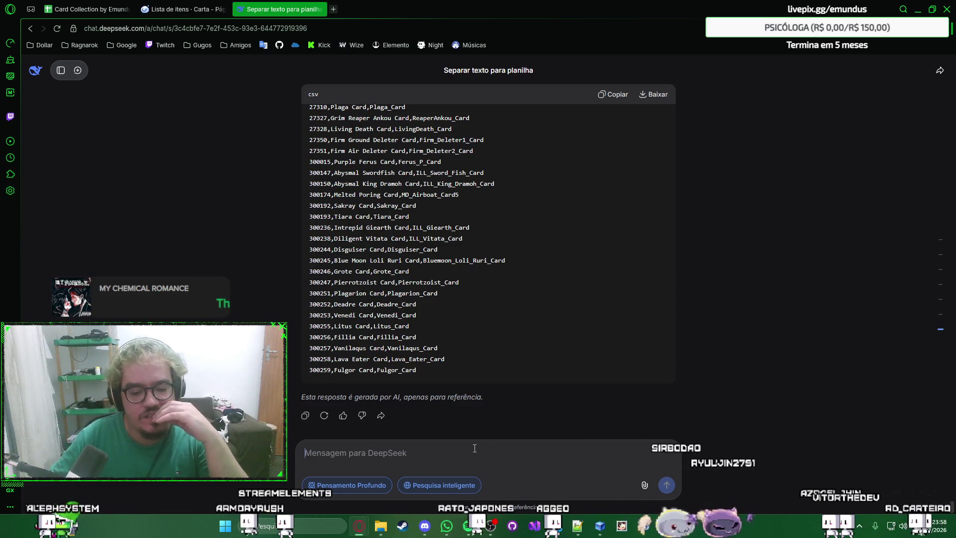
{"action": "type", "text": "obrigado meu l"}
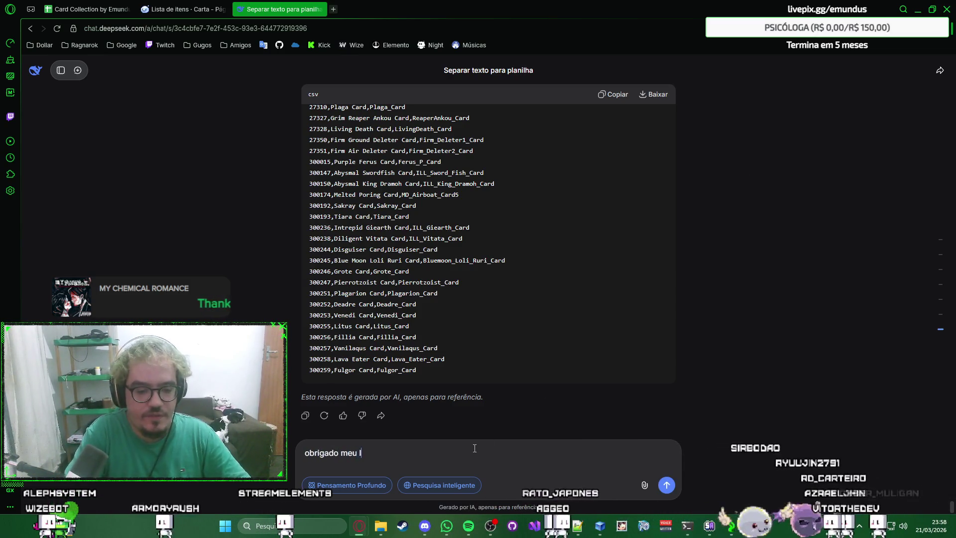
{"action": "type", "text": "indo"}
{"action": "key", "text": "Return"}
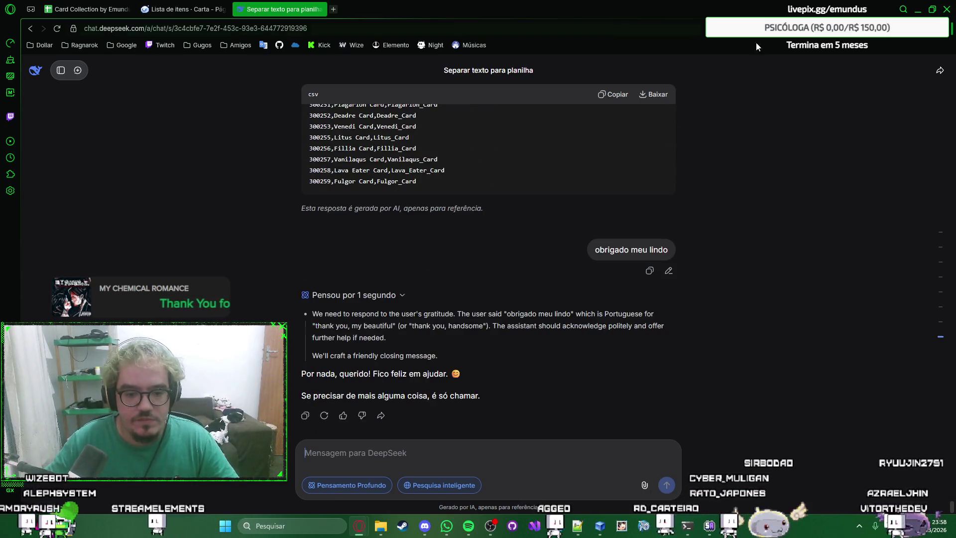
{"action": "key", "text": "ctrl+shift+Tab"}
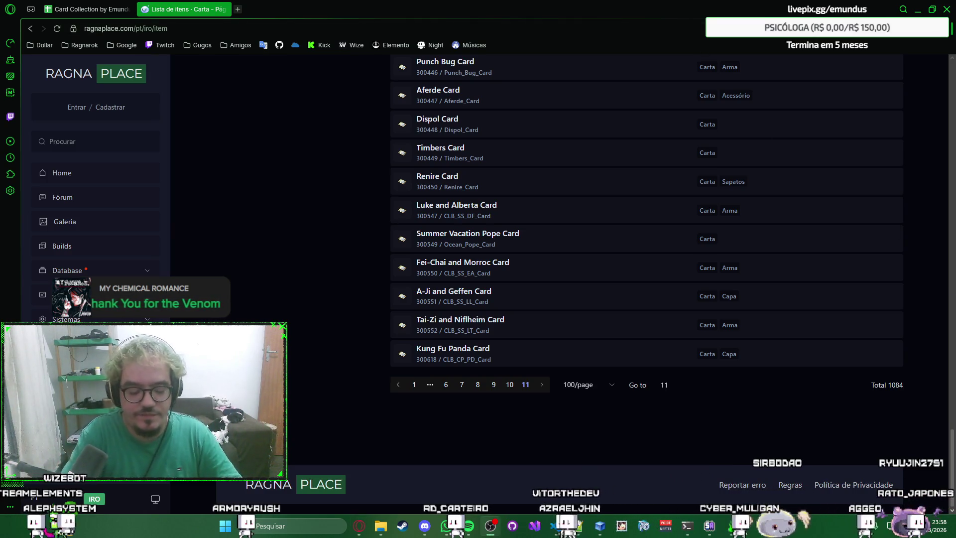
Step: Go back to page 10 of the 1084-card list, ending with Lava Toad Card, while switching windows
{"action": "key", "text": "alt+Tab"}
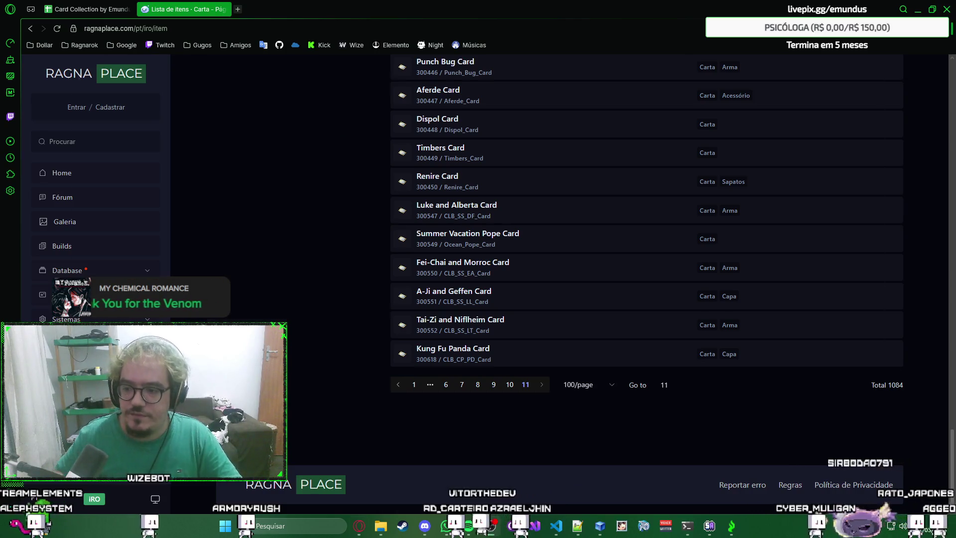
{"action": "key", "text": "alt+Tab"}
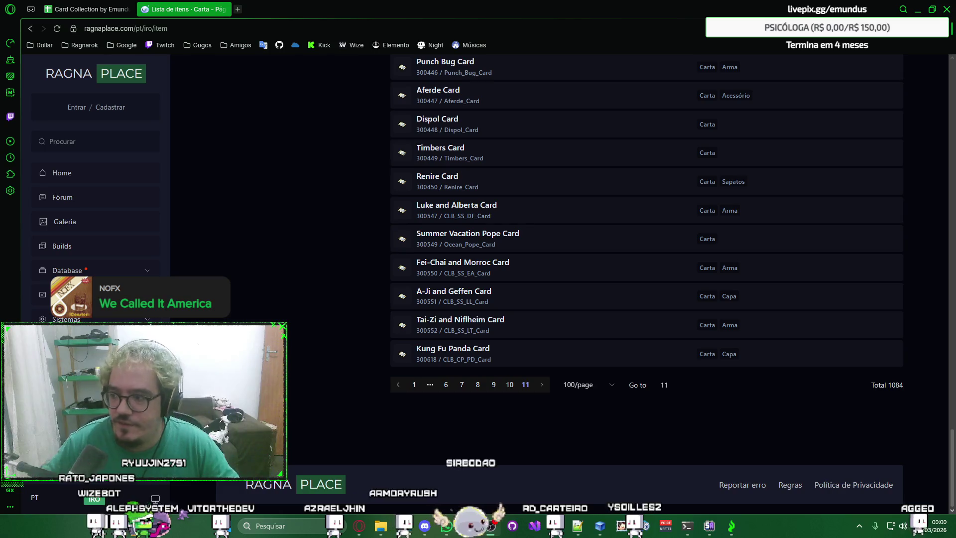
{"action": "key", "text": "alt+Tab"}
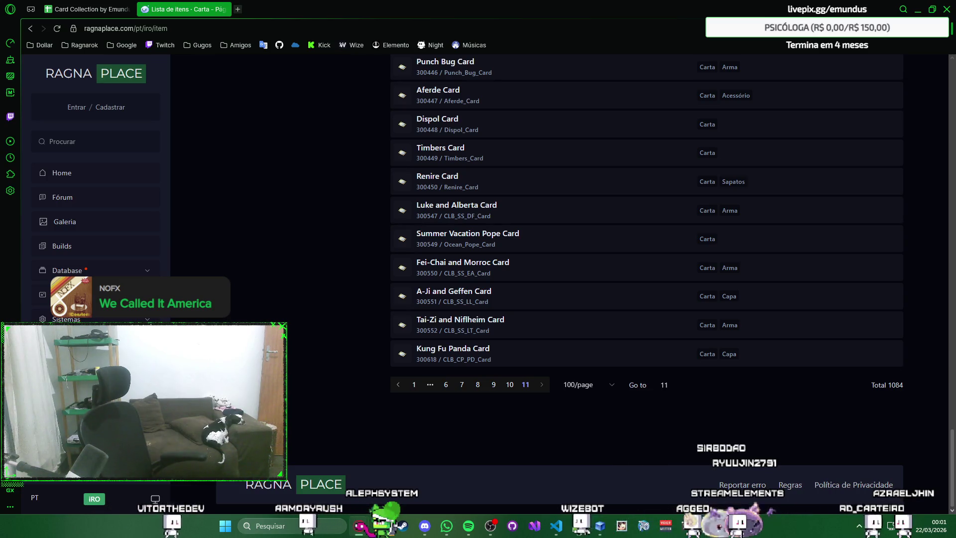
{"action": "left_click", "coordinate": [510, 385]}
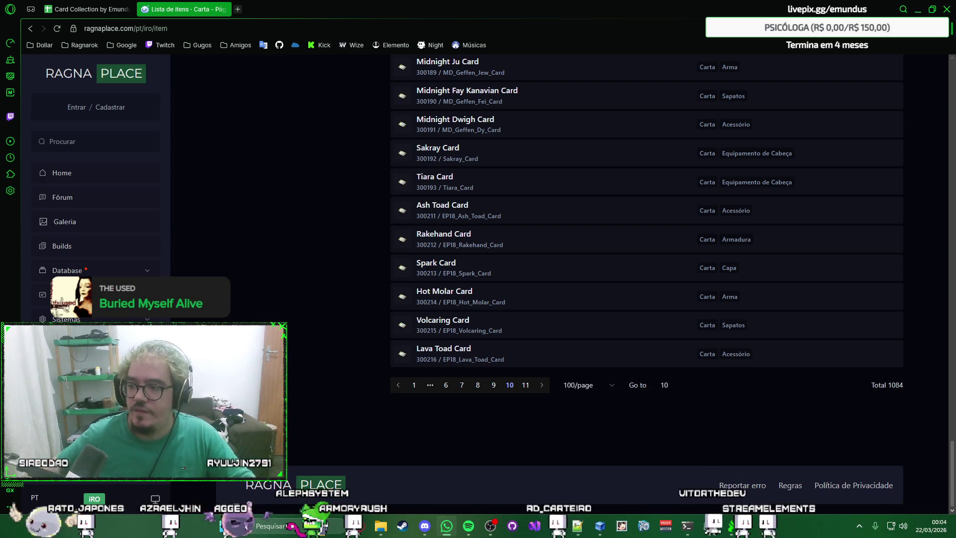
{"action": "key", "text": "alt+Tab"}
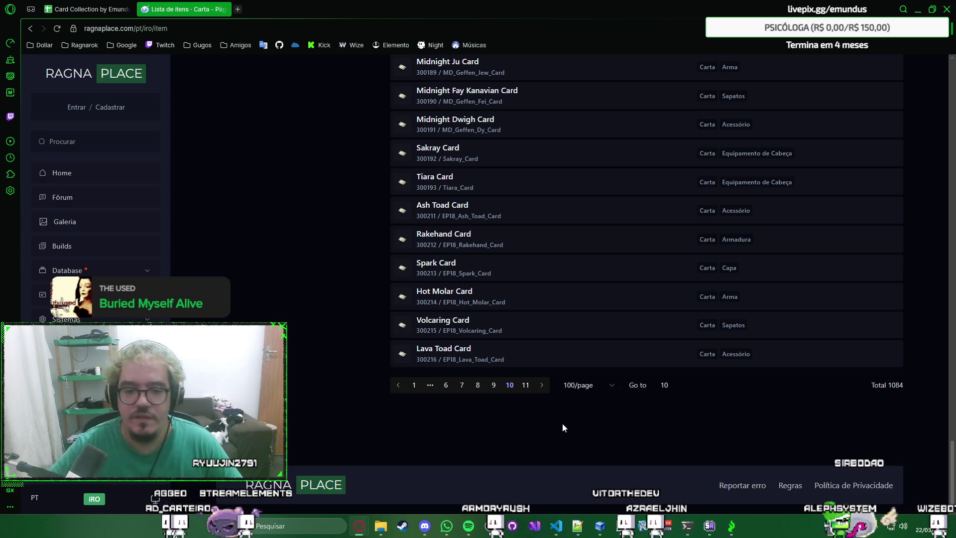
Step: Close the item list page and poke at cells E1054/E1053 and a menu in the Cartas sheet
{"action": "left_click", "coordinate": [225, 9]}
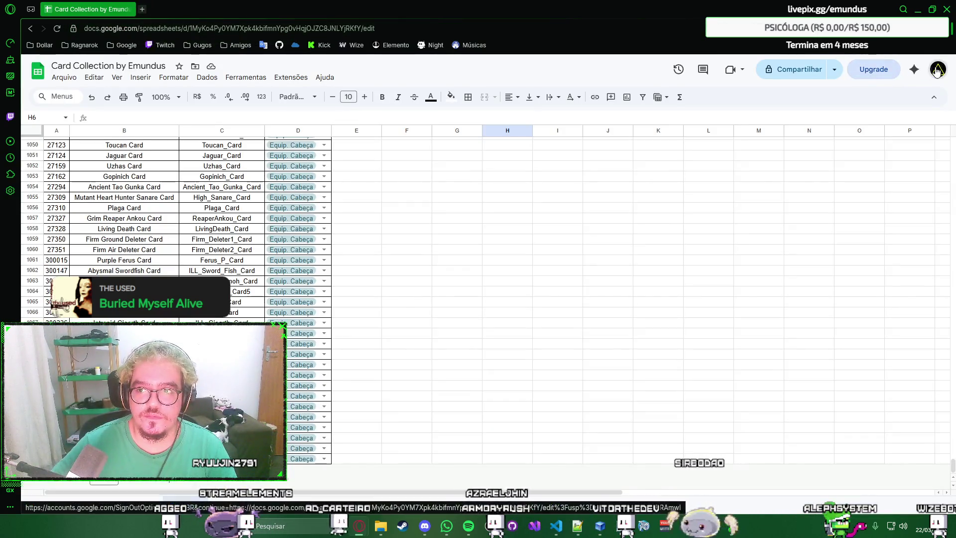
{"action": "left_click", "coordinate": [937, 70]}
{"action": "left_click", "coordinate": [938, 70]}
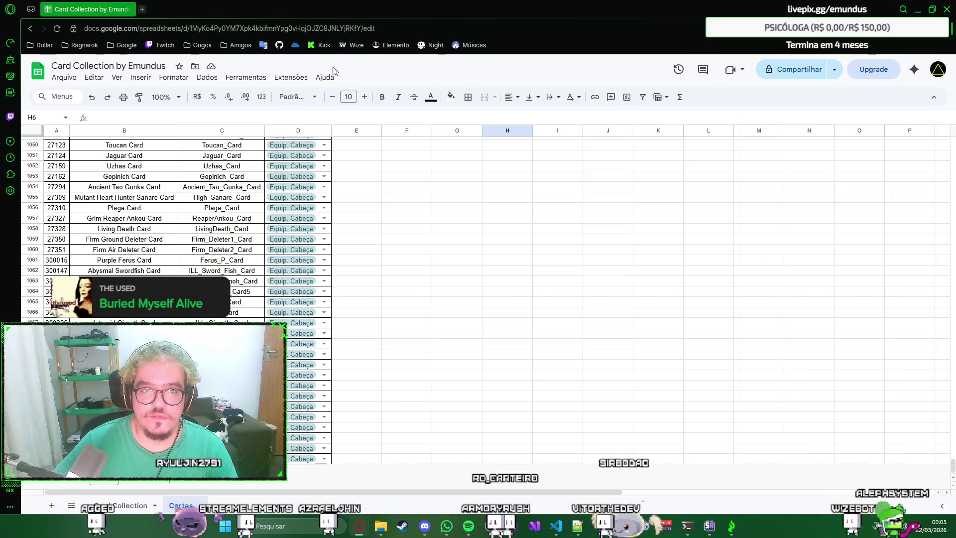
{"action": "left_click", "coordinate": [349, 184]}
{"action": "right_click", "coordinate": [349, 183]}
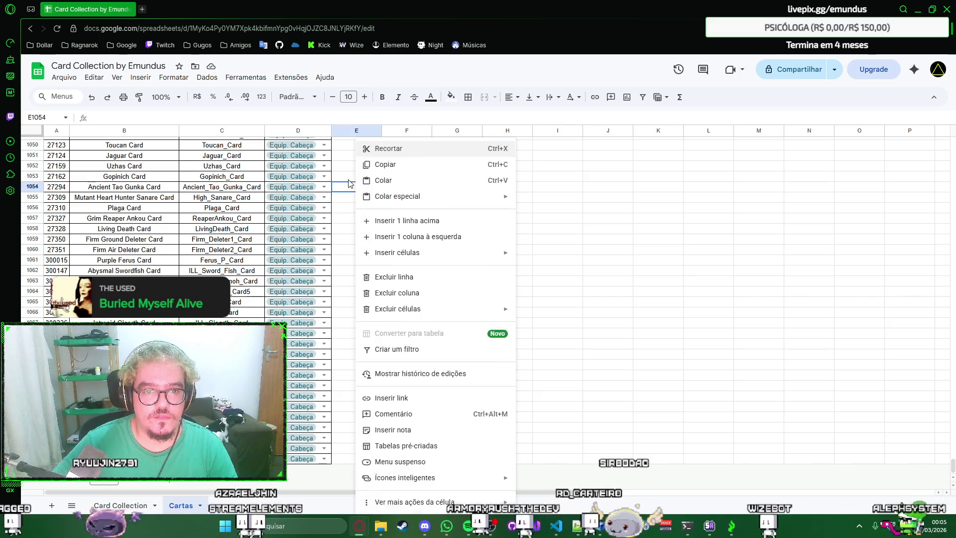
{"action": "left_click", "coordinate": [351, 177]}
{"action": "left_click", "coordinate": [324, 78]}
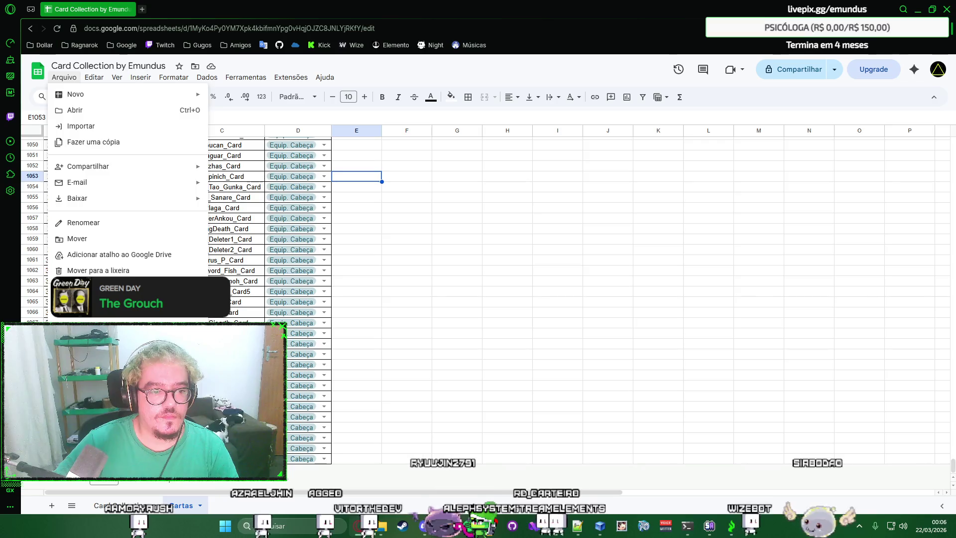
{"action": "left_click", "coordinate": [112, 348]}
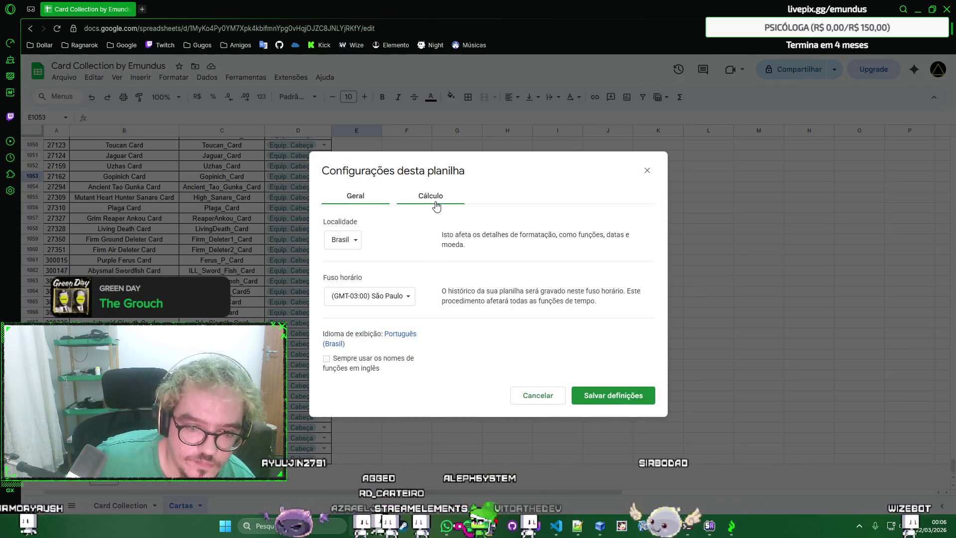
{"action": "left_click", "coordinate": [436, 206]}
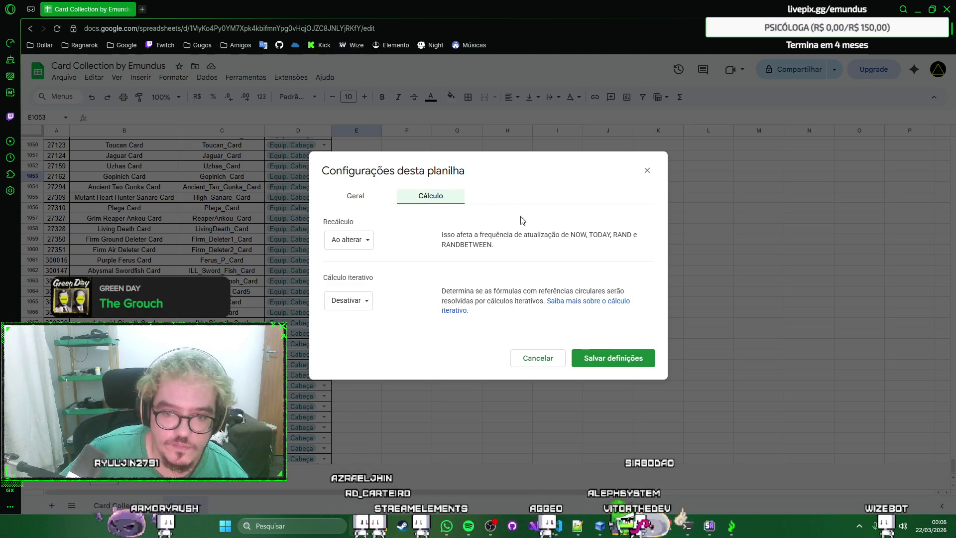
{"action": "left_click", "coordinate": [533, 357]}
{"action": "right_click", "coordinate": [700, 5]}
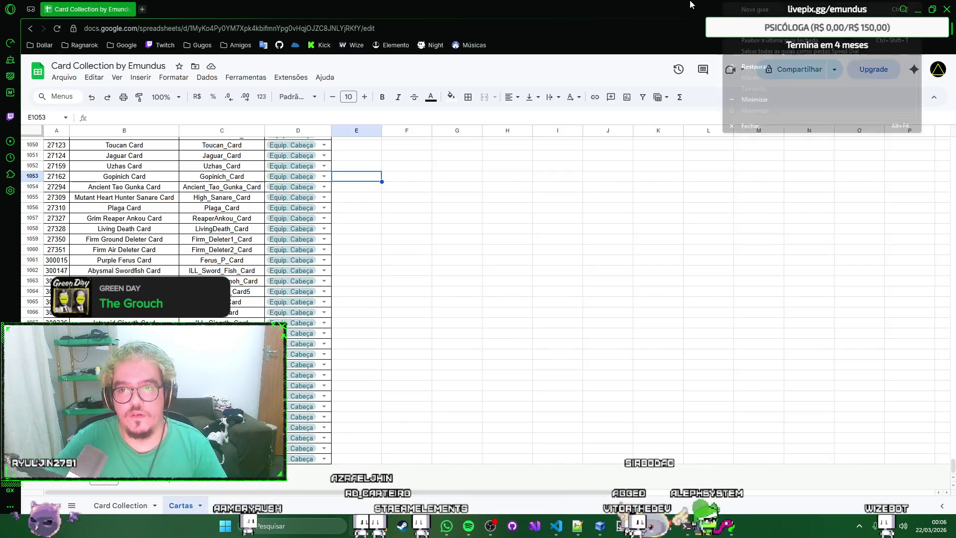
{"action": "left_click", "coordinate": [690, 59]}
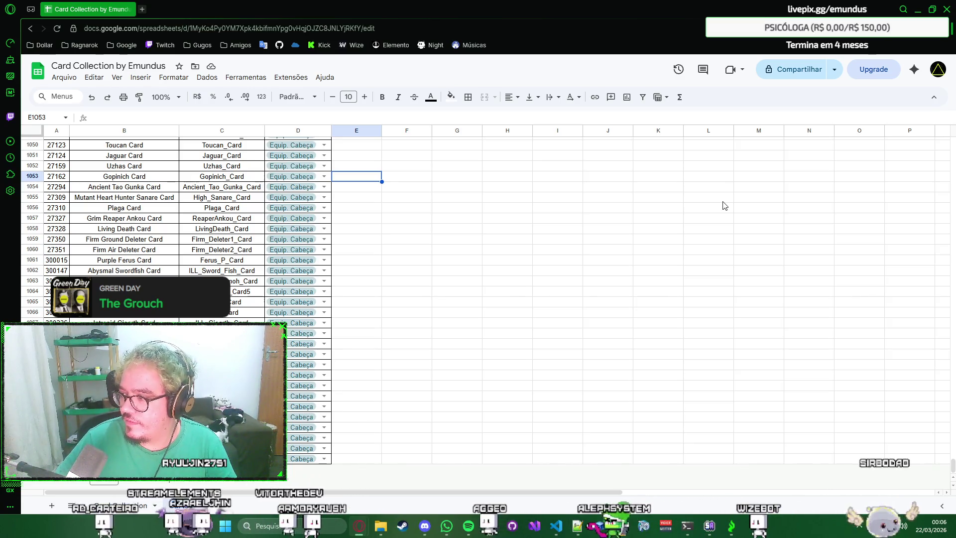
Step: Jump to the top of the Cartas sheet and glance at D2's Encaixe data validation rules
{"action": "right_click", "coordinate": [541, 259]}
{"action": "left_click", "coordinate": [507, 254]}
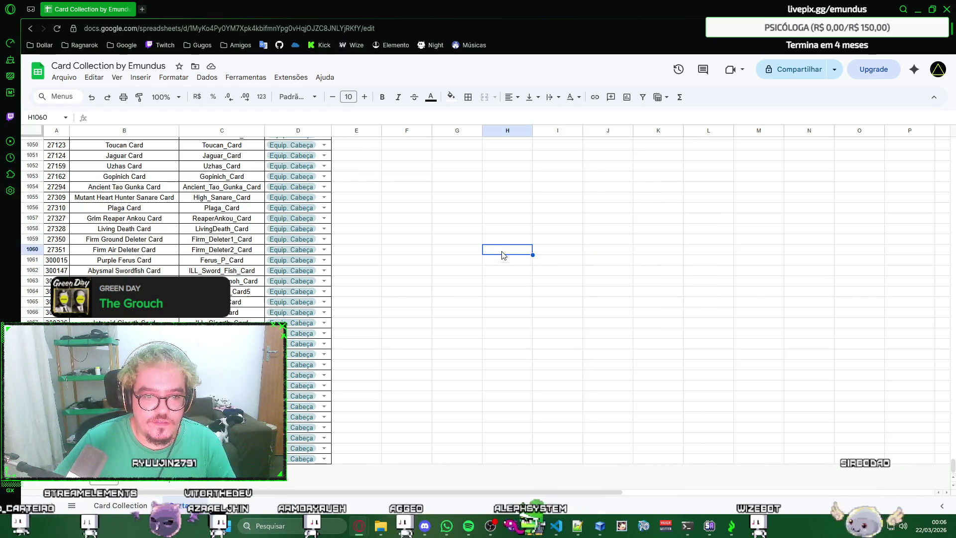
{"action": "key", "text": "ctrl+shift+Page_Up"}
{"action": "key", "text": "ctrl+shift+Page_Up"}
{"action": "key", "text": "ctrl+shift+Page_Up"}
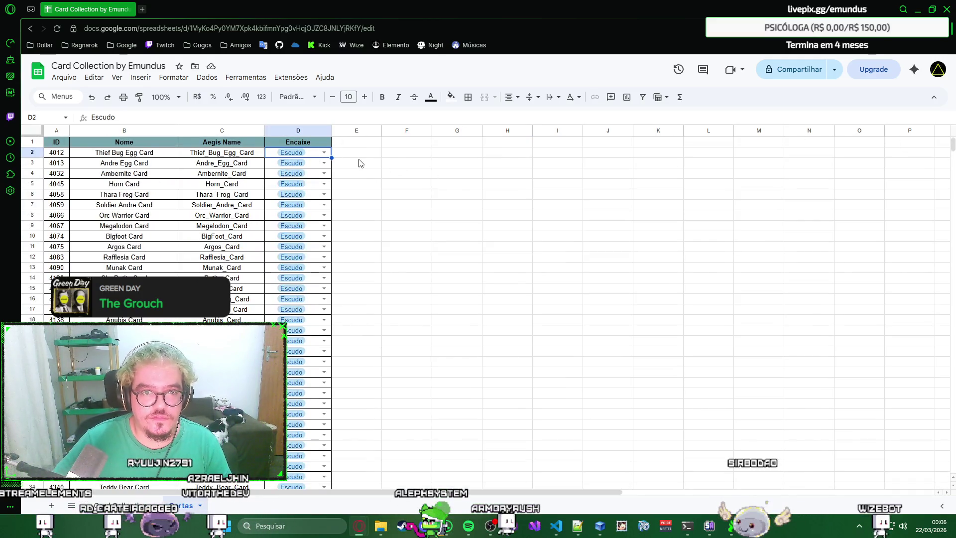
{"action": "left_click", "coordinate": [323, 152]}
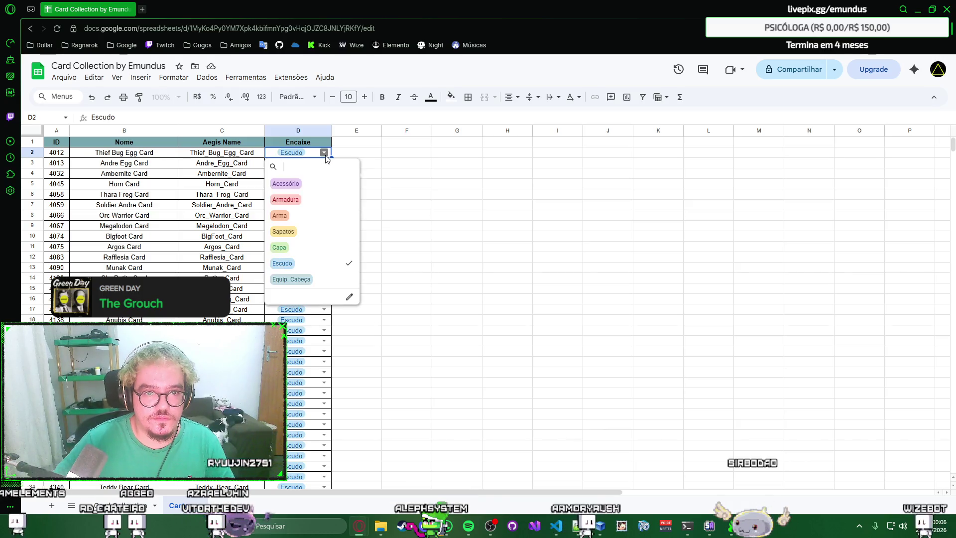
{"action": "left_click", "coordinate": [351, 297]}
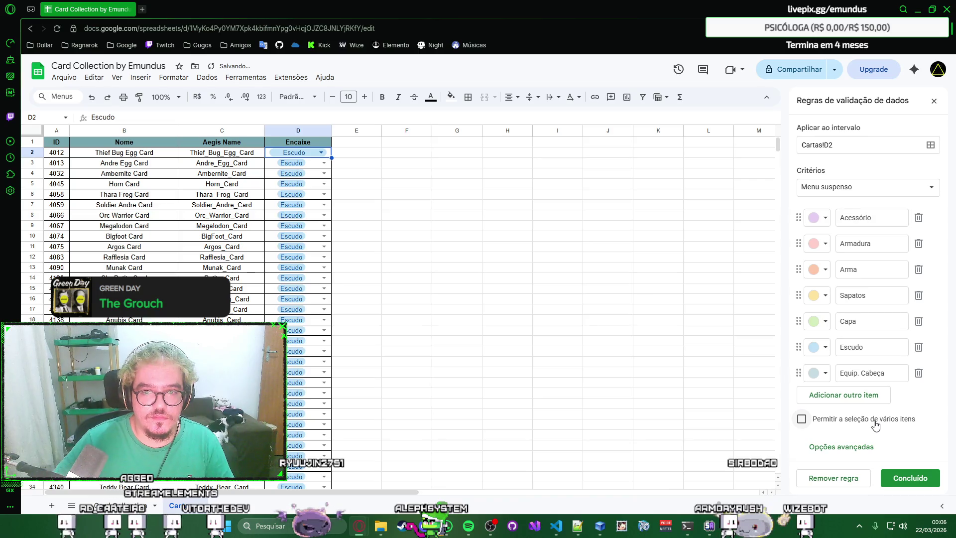
{"action": "left_click", "coordinate": [933, 102]}
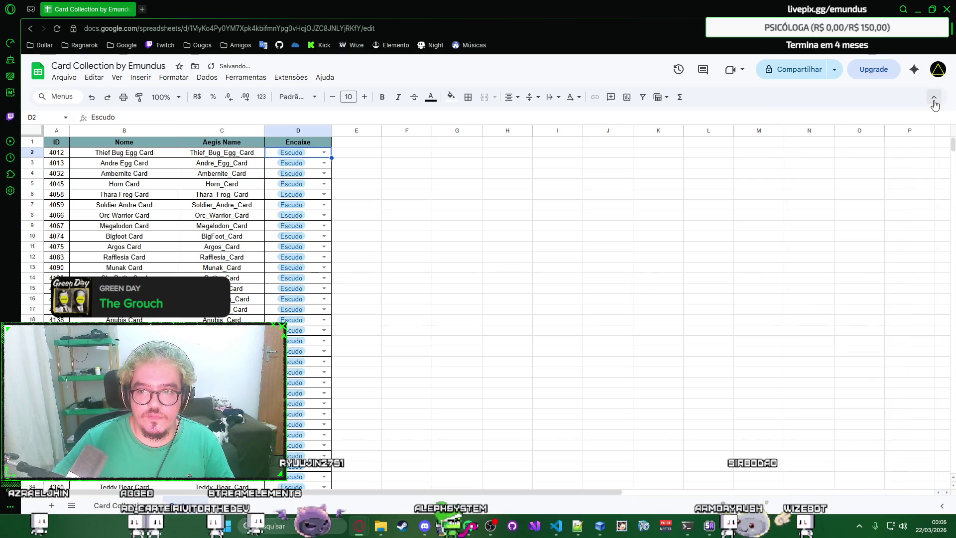
Step: Select the empty cell E2 and dismiss its context menu
{"action": "left_click", "coordinate": [359, 154]}
{"action": "right_click", "coordinate": [358, 155]}
{"action": "left_click", "coordinate": [359, 156]}
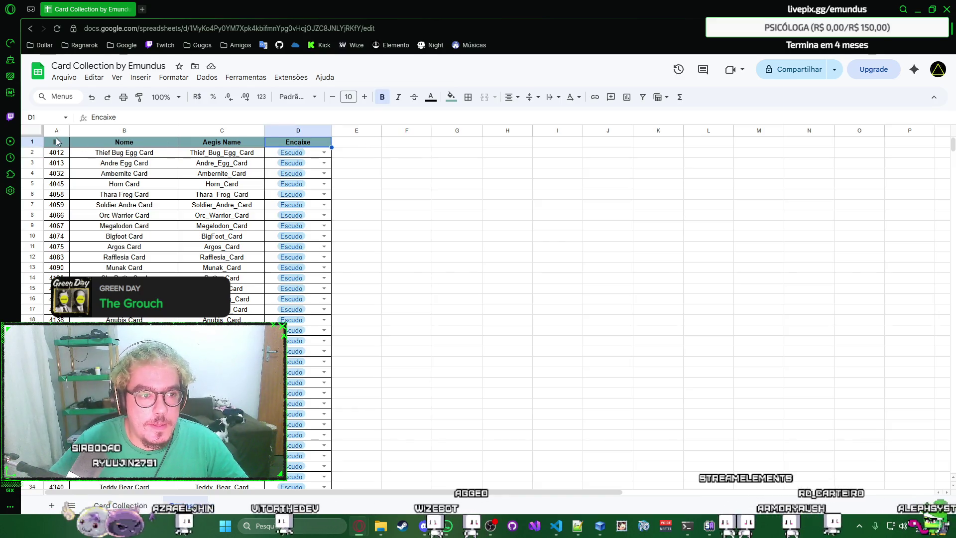
Step: Create a filter on headers A1:D1 and sort the cards by ID ascending (A a Z)
{"action": "left_click_drag", "start_coordinate": [298, 148], "coordinate": [106, 147]}
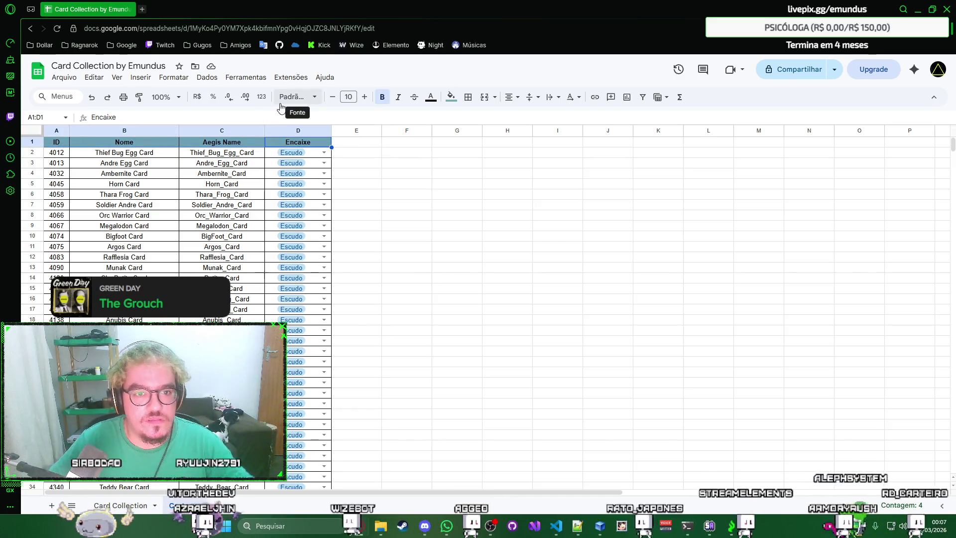
{"action": "right_click", "coordinate": [219, 143]}
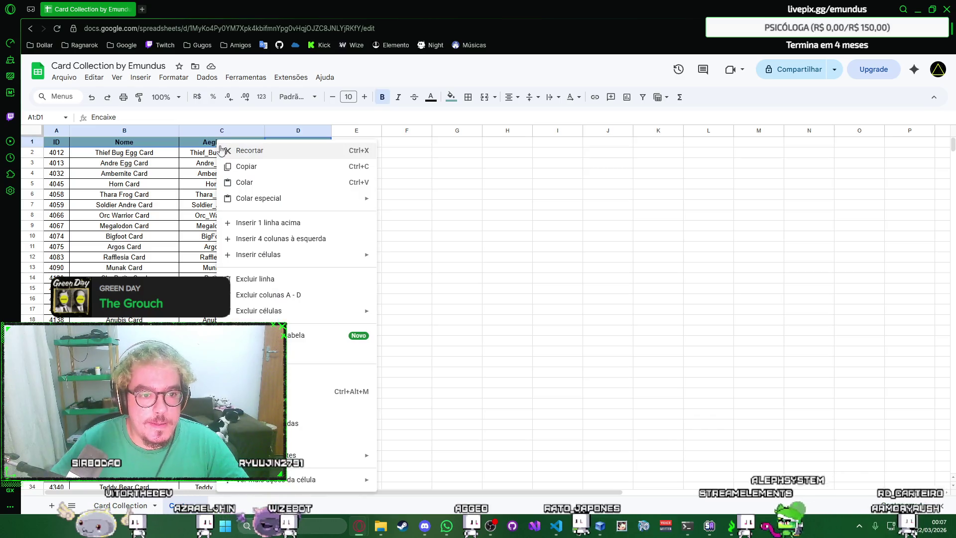
{"action": "left_click", "coordinate": [290, 353]}
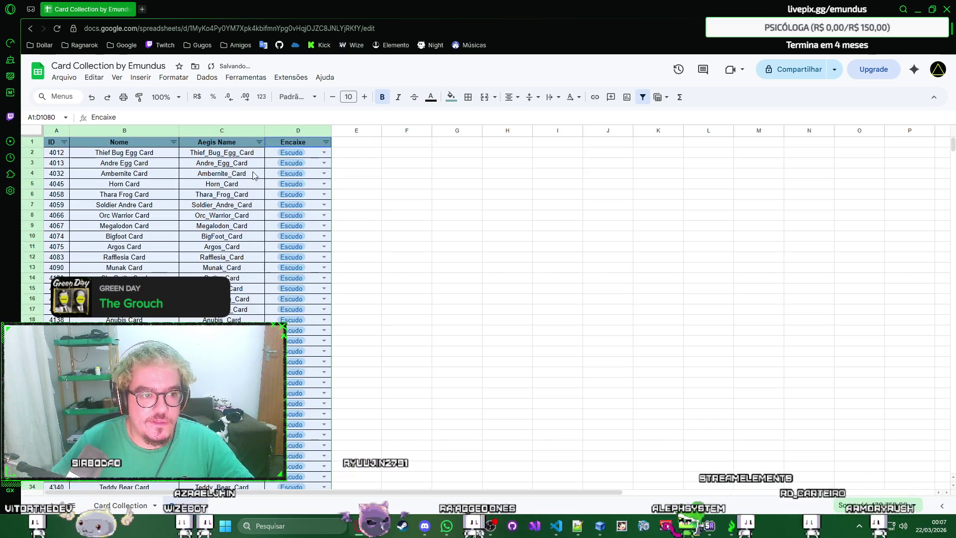
{"action": "key", "text": "Down"}
{"action": "left_click", "coordinate": [64, 142]}
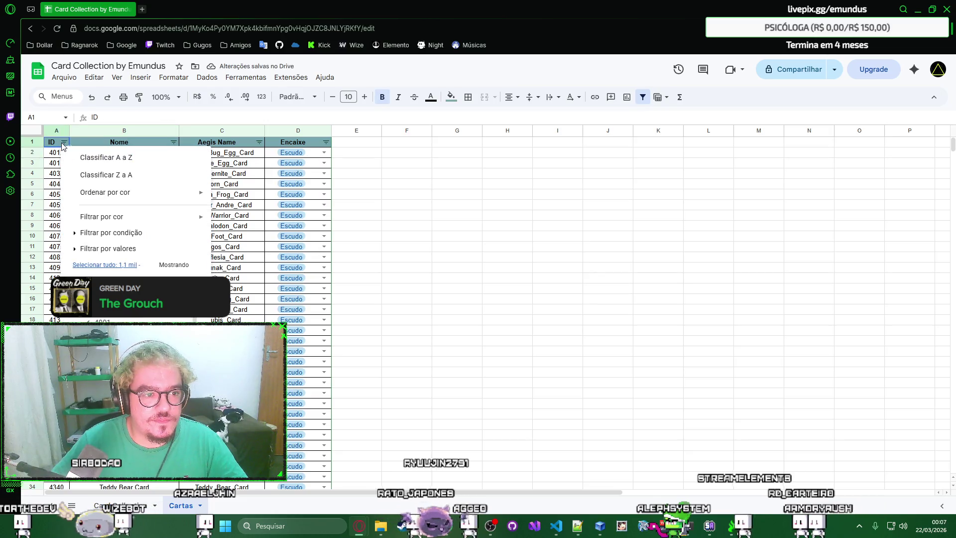
{"action": "left_click", "coordinate": [107, 158]}
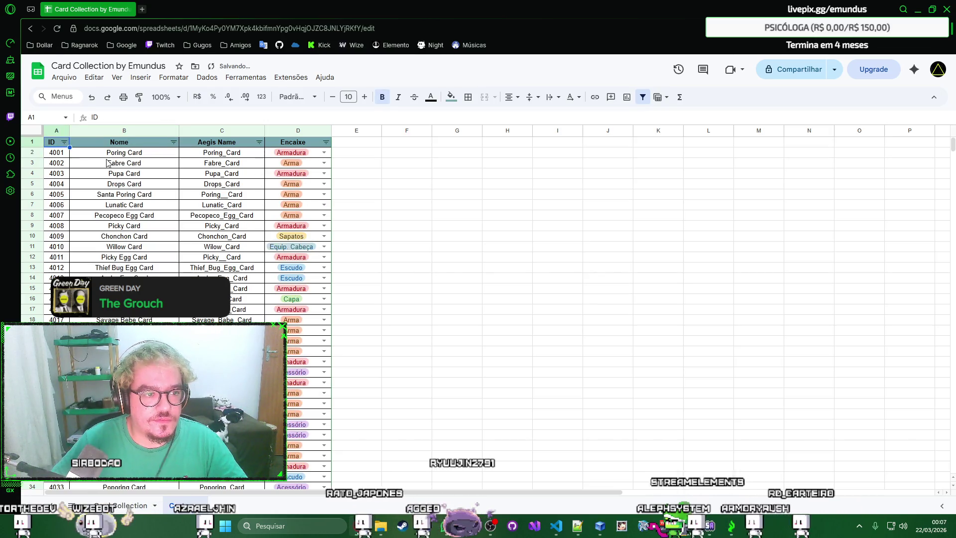
Step: Check cells C2 and E2 via their context menus without changing anything
{"action": "right_click", "coordinate": [249, 155]}
{"action": "left_click", "coordinate": [245, 155]}
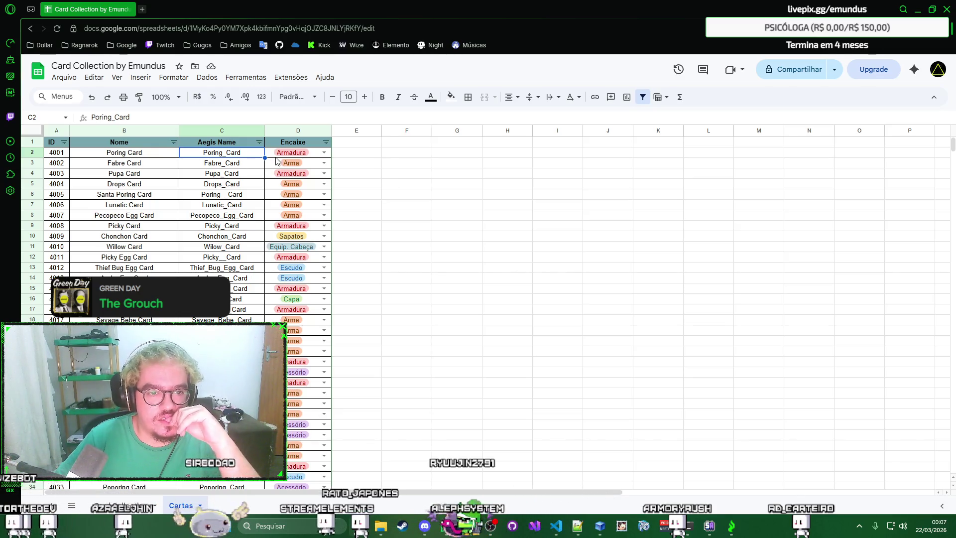
{"action": "left_click", "coordinate": [369, 156]}
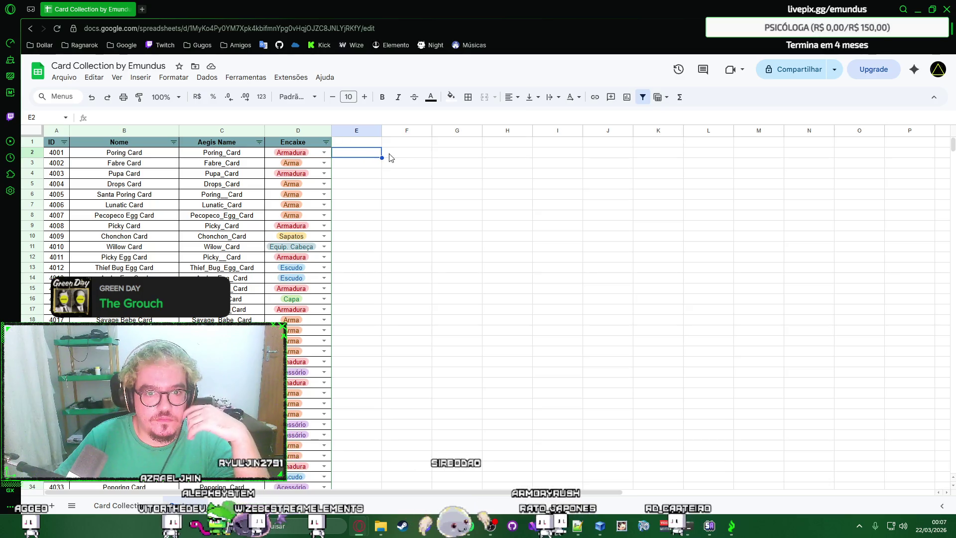
{"action": "right_click", "coordinate": [369, 154]}
{"action": "key", "text": "Escape"}
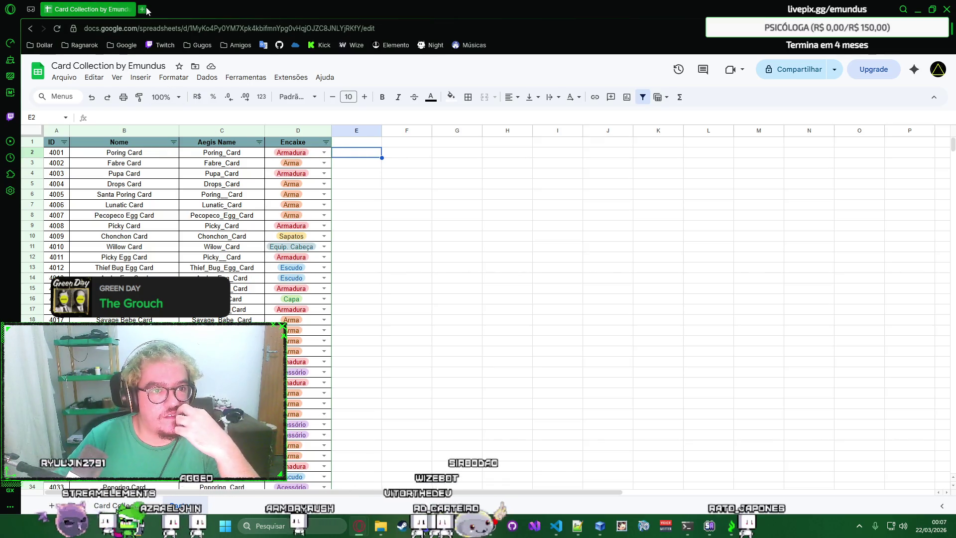
{"action": "left_click_drag", "start_coordinate": [952, 144], "coordinate": [918, 509]}
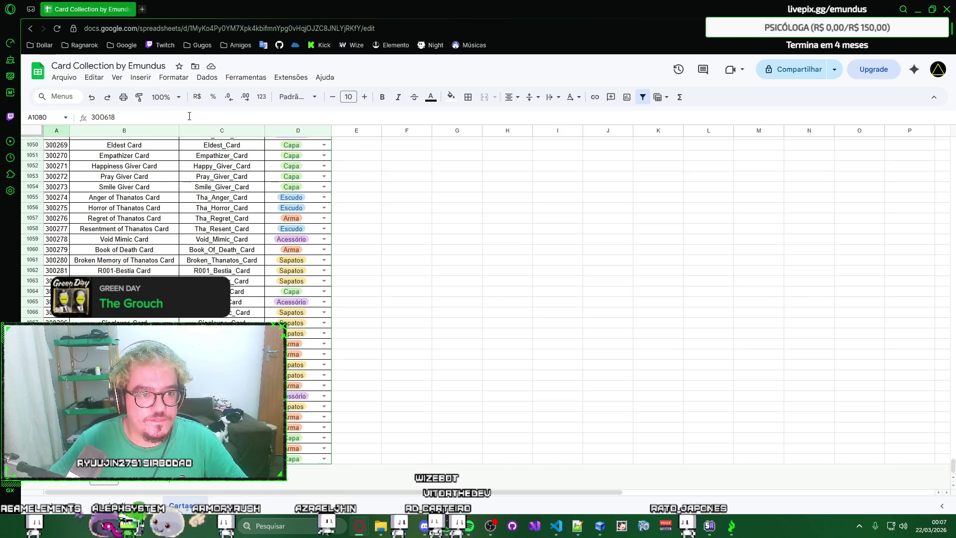
Step: Load Divine Pride's item page for ID 300618 (Kung Fu Panda Card), select its URL base, and return to the sheet
{"action": "key", "text": "ctrl+t"}
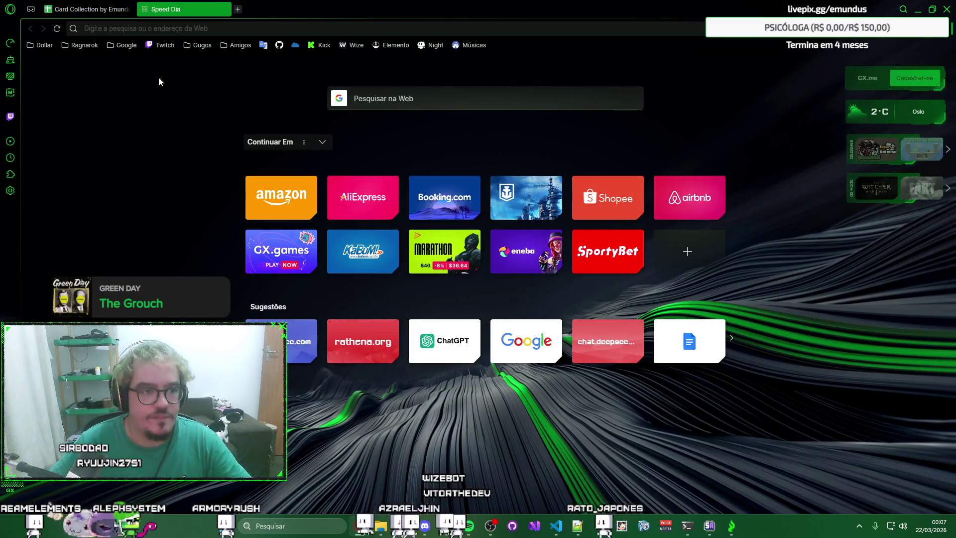
{"action": "left_click", "coordinate": [84, 45]}
{"action": "left_click", "coordinate": [117, 110]}
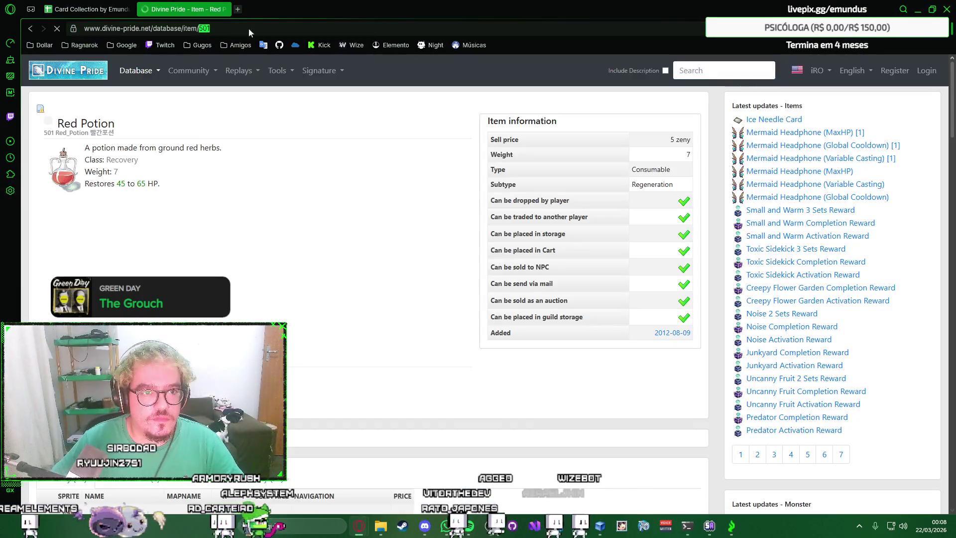
{"action": "double_click", "coordinate": [204, 28]}
{"action": "type", "text": "300618"}
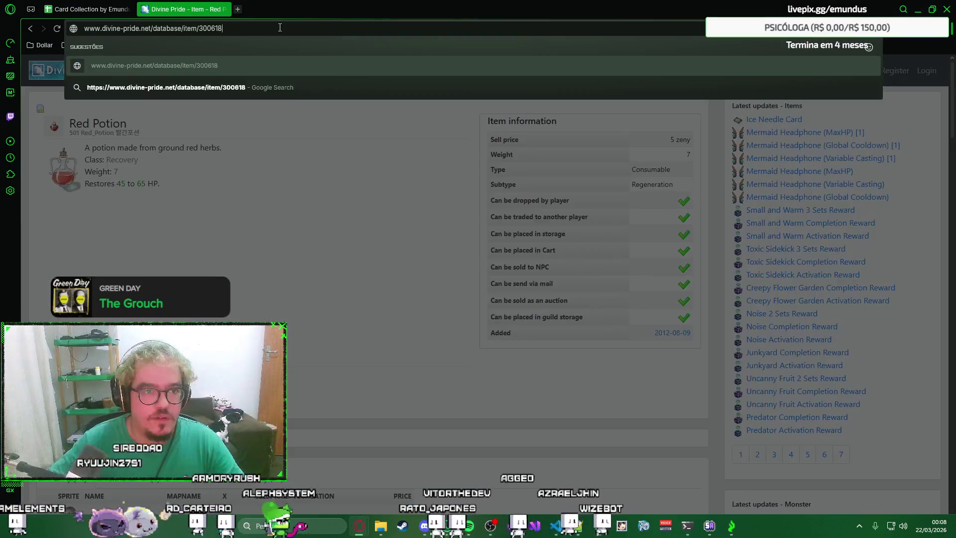
{"action": "key", "text": "Return"}
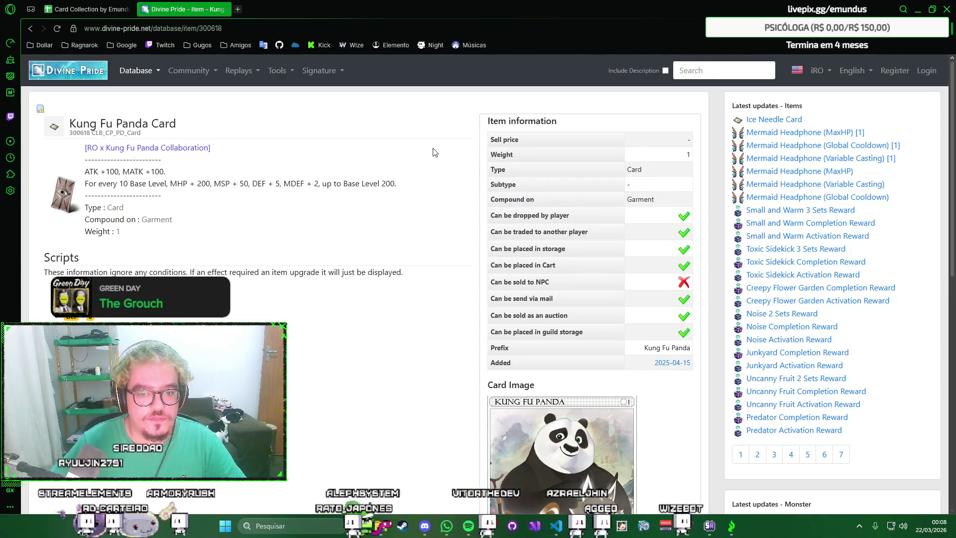
{"action": "scroll", "coordinate": [421, 146], "scroll_direction": "down", "scroll_amount": 3}
{"action": "scroll", "coordinate": [420, 146], "scroll_direction": "up", "scroll_amount": 3}
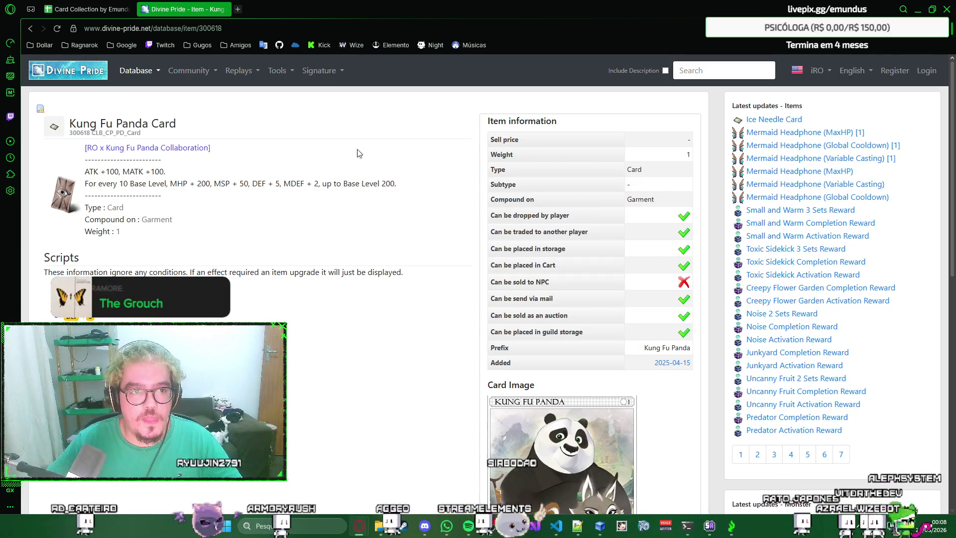
{"action": "left_click_drag", "start_coordinate": [198, 29], "coordinate": [74, 30]}
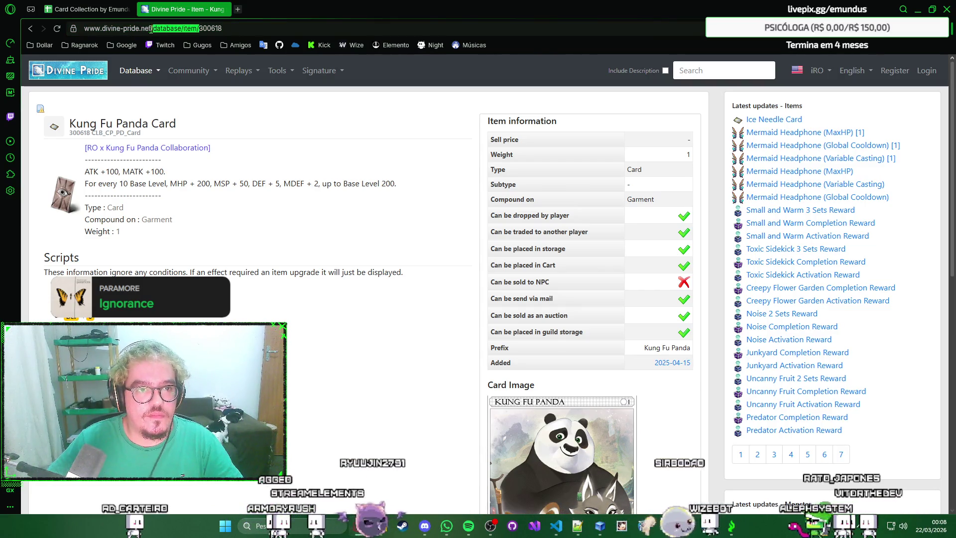
{"action": "left_click", "coordinate": [86, 9]}
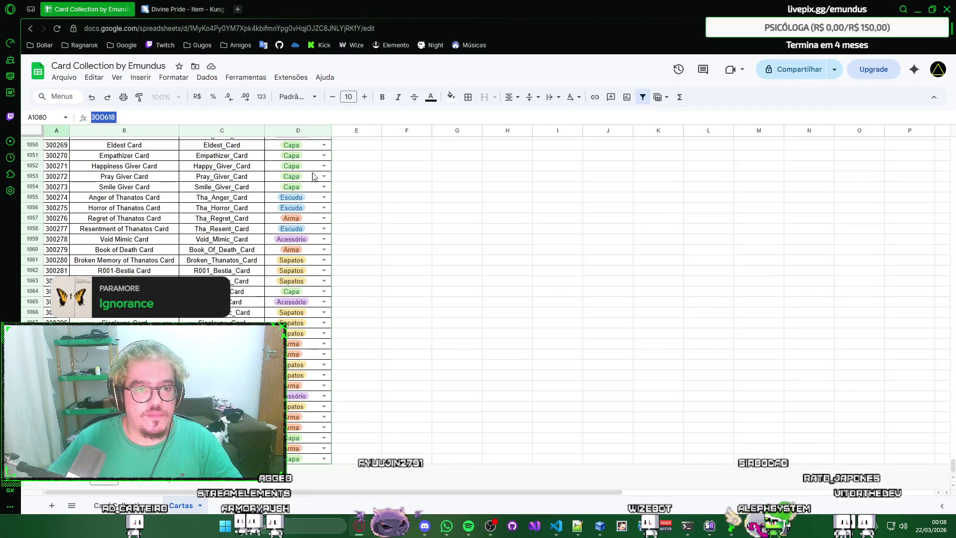
{"action": "left_click_drag", "start_coordinate": [953, 457], "coordinate": [817, 135]}
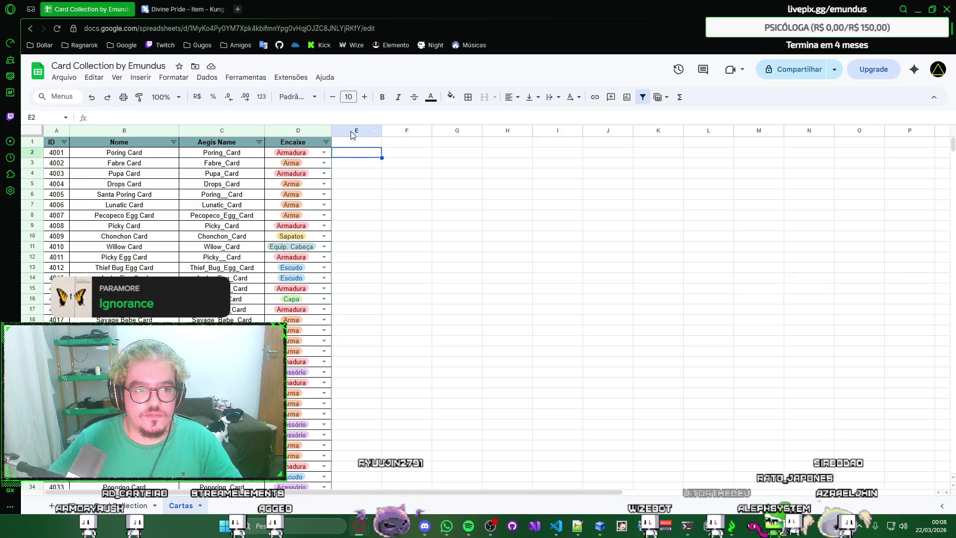
{"action": "type", "text": "="}
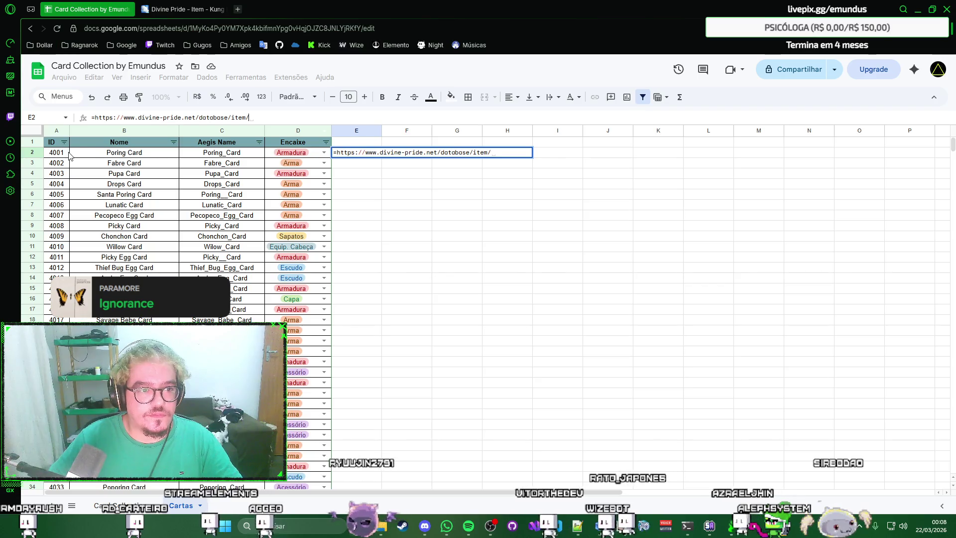
Step: Enter a Divine Pride link formula in E2, then retry it without the leading '=' after the parse error
{"action": "key", "text": "Return"}
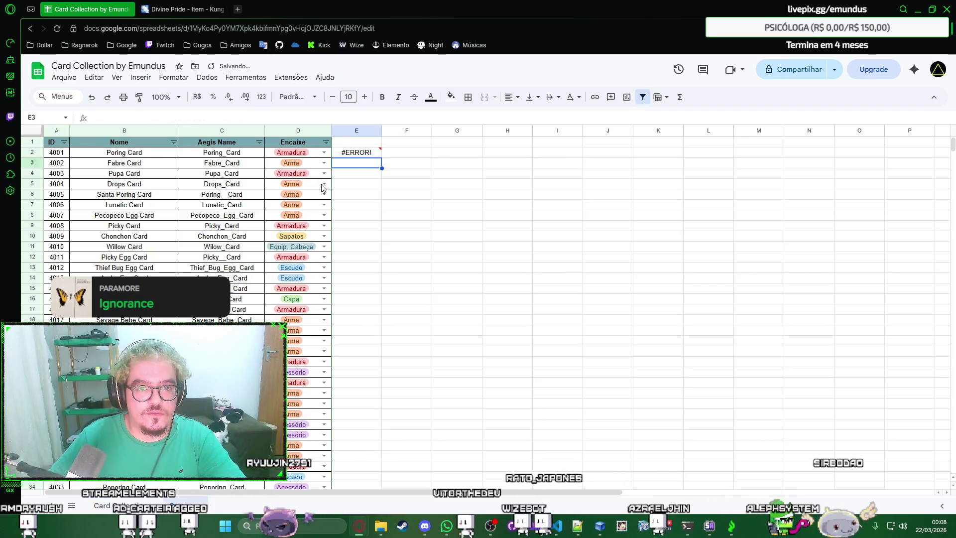
{"action": "left_click", "coordinate": [364, 156]}
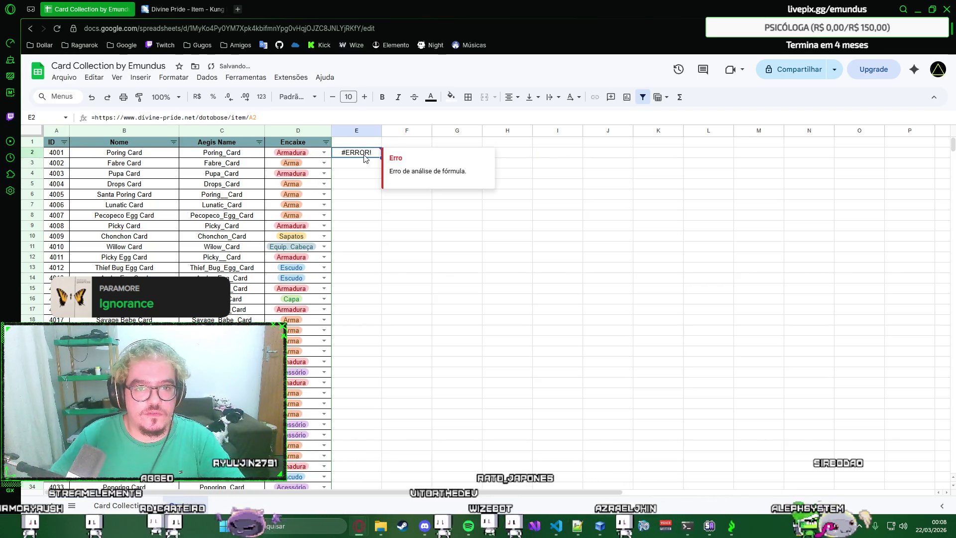
{"action": "left_click", "coordinate": [305, 120]}
{"action": "key", "text": "Home"}
{"action": "key", "text": "Delete"}
{"action": "key", "text": "ctrl+Return"}
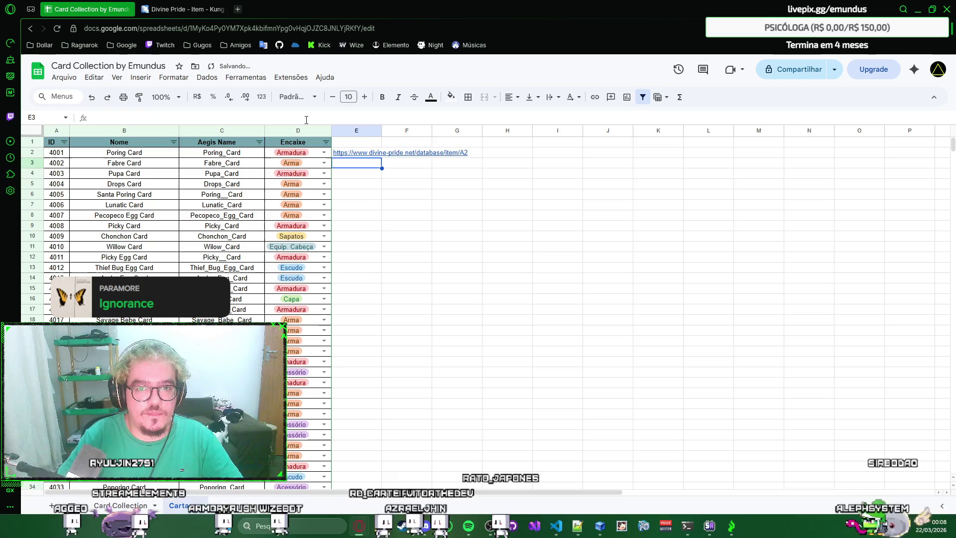
Step: Undo back to the failed formula, clear E2 entirely, and start a new browser tab
{"action": "key", "text": "ctrl+z"}
{"action": "key", "text": "Delete"}
{"action": "key", "text": "ctrl+t"}
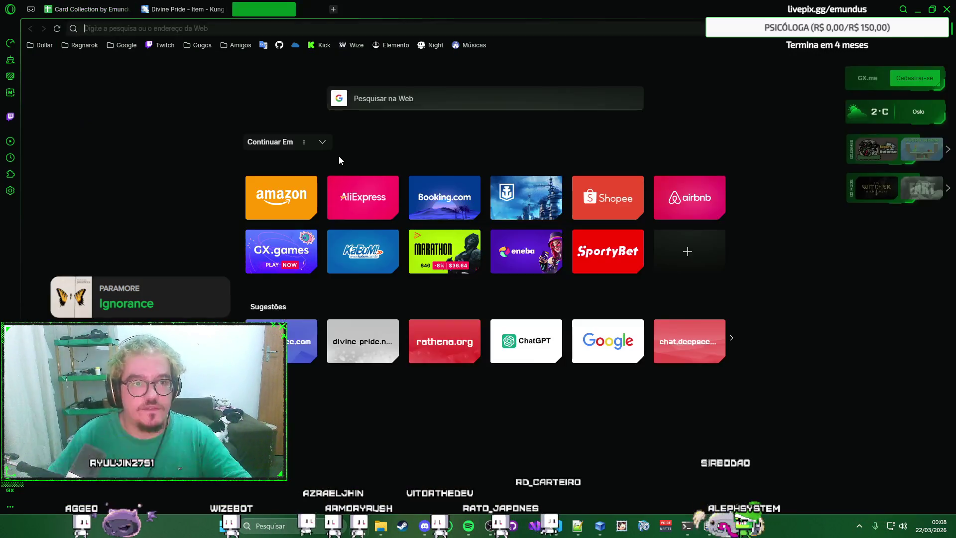
{"action": "type", "text": "ch"}
Step: On chatgpt.com, draft a question with the pasted Divine Pride item URL and an example label
{"action": "key", "text": "Return"}
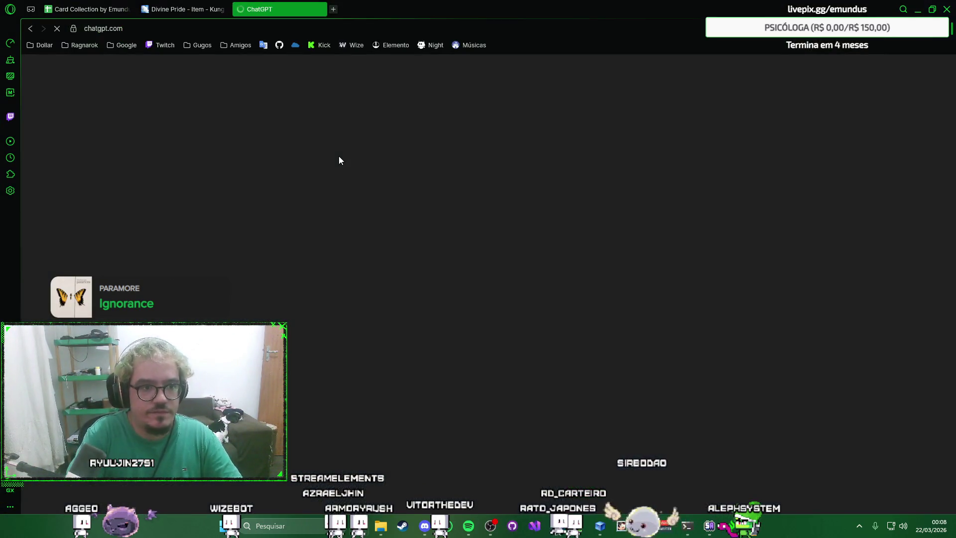
{"action": "type", "text": "como eu gero uma formula para fazer o seguinte:?"}
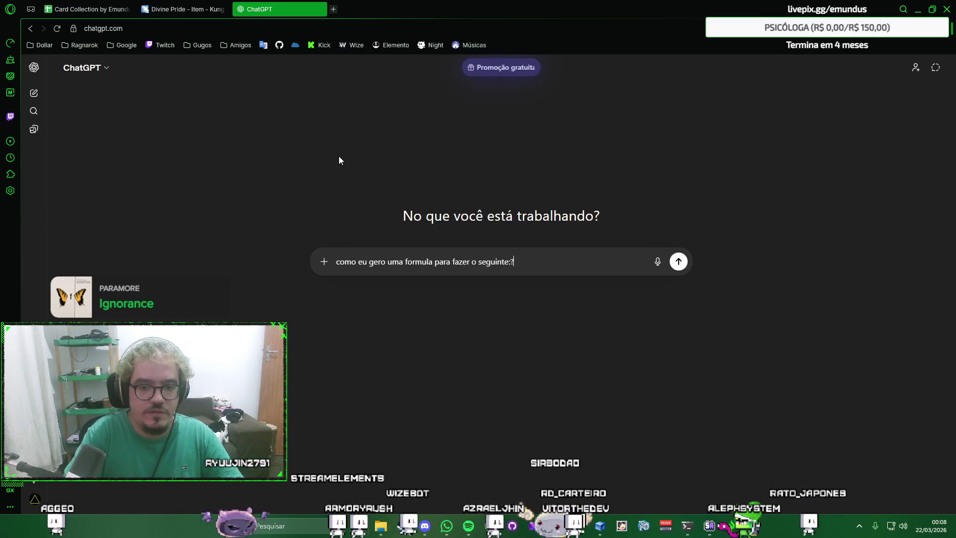
{"action": "key", "text": "ctrl+a"}
{"action": "type", "text": "como eu faço uma formula nas planilhas do google para pegar"}
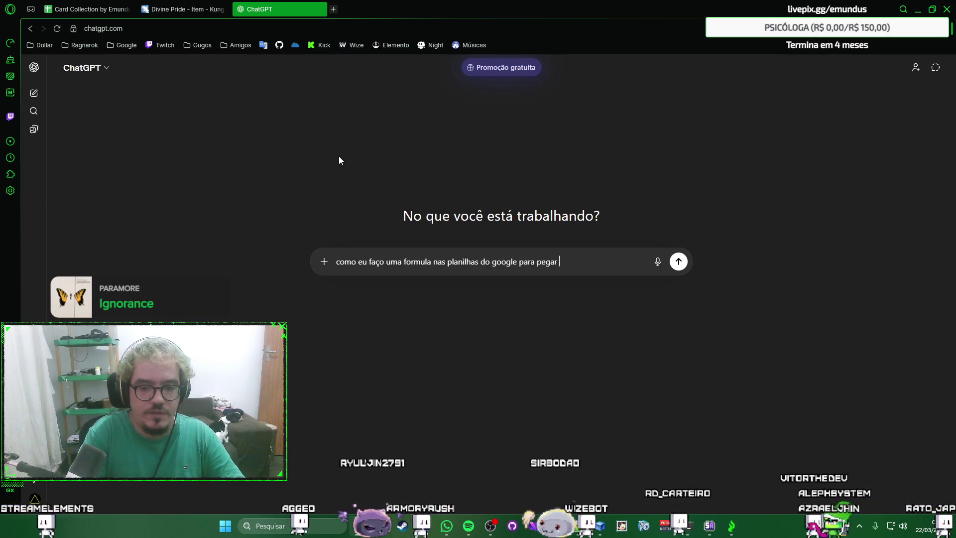
{"action": "type", "text": " o conteúdo da célula"}
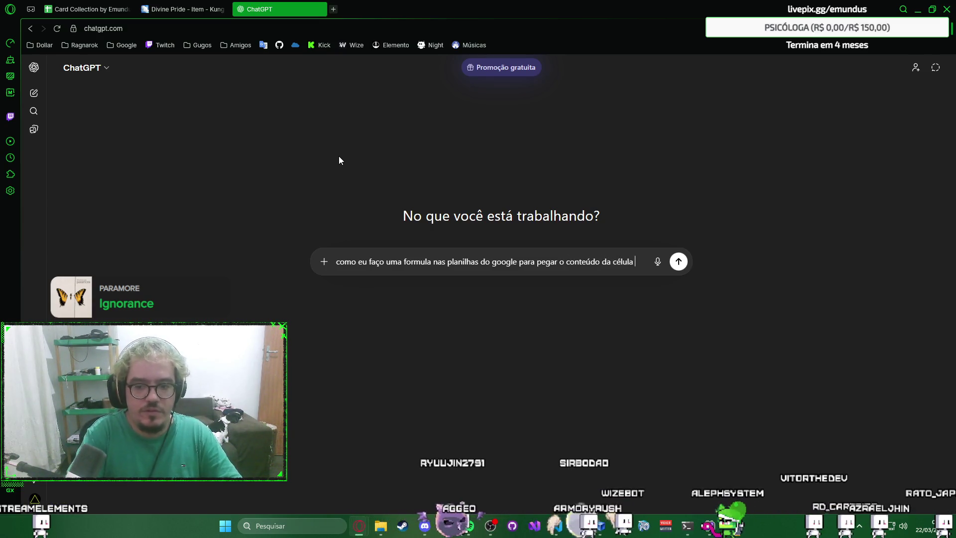
{"action": "type", "text": " e acrescentar uma"}
{"action": "key", "text": "BackSpace"}
{"action": "key", "text": "BackSpace"}
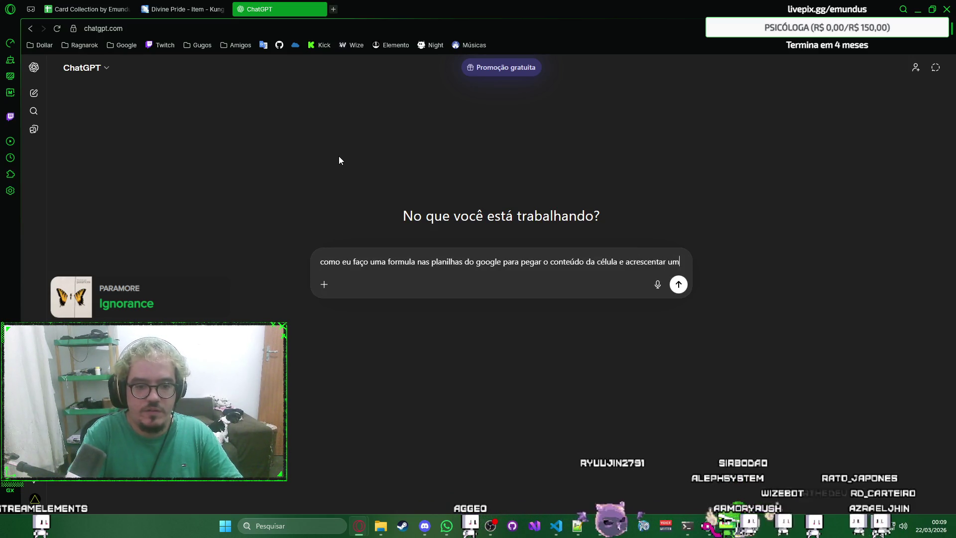
{"action": "type", "text": "link seg"}
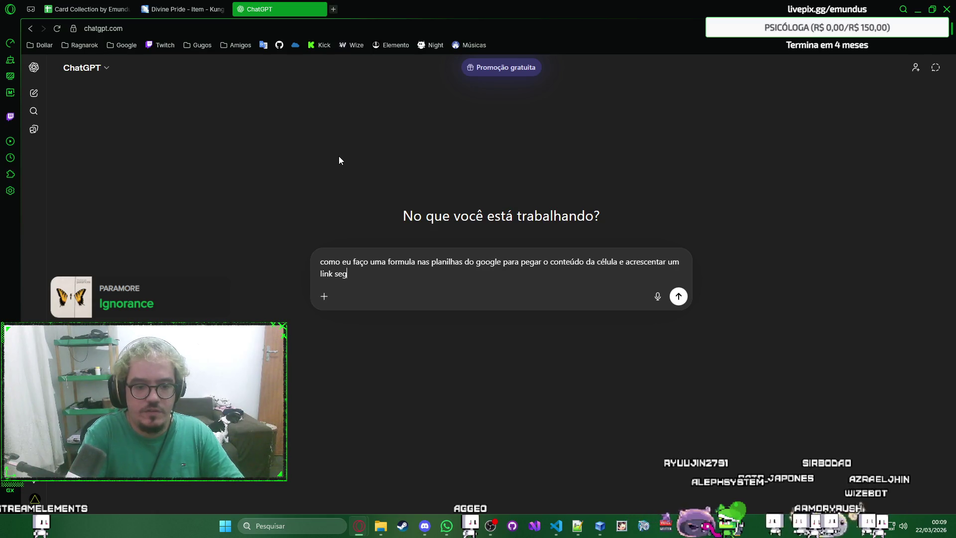
{"action": "type", "text": "uindo assim"}
{"action": "type", "text": ": pol"}
{"action": "key", "text": "BackSpace"}
{"action": "key", "text": "BackSpace"}
{"action": "key", "text": "BackSpace"}
{"action": "type", "text": "https://www.divine-pride.net/database/item/"}
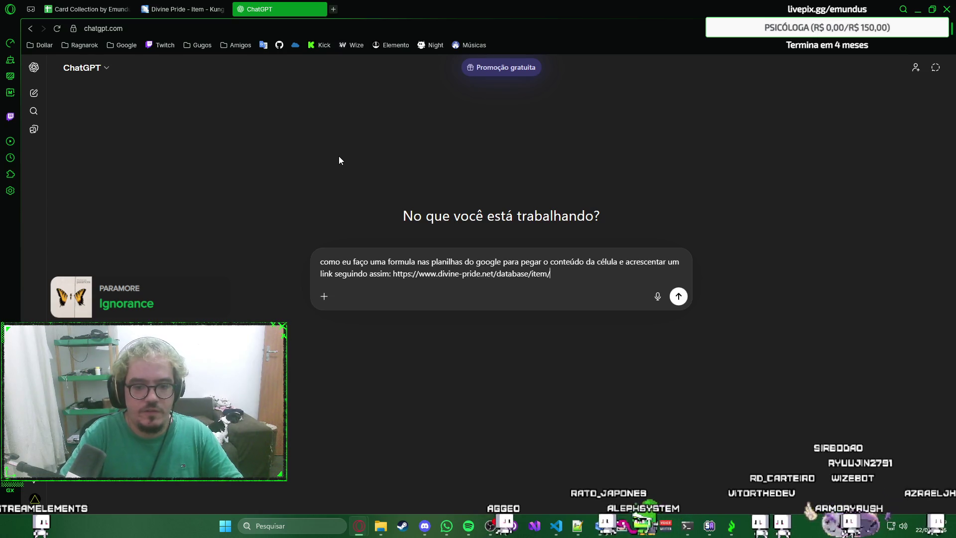
{"action": "key", "text": "shift+Return"}
{"action": "type", "text": "exem"}
{"action": "key", "text": "BackSpace"}
{"action": "key", "text": "BackSpace"}
{"action": "key", "text": "BackSpace"}
{"action": "type", "text": "xemplo:"}
{"action": "key", "text": "shift+Return"}
{"action": "type", "text": "célula"}
Step: Add the A2 (4001) and E2 link example, checking the sheet, and send the question to ChatGPT
{"action": "key", "text": "ctrl+1"}
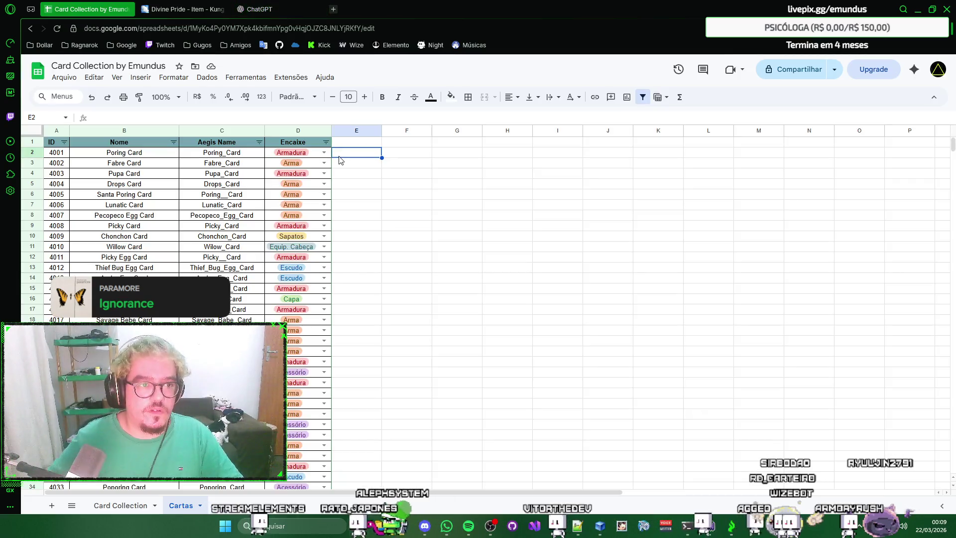
{"action": "left_click", "coordinate": [60, 155]}
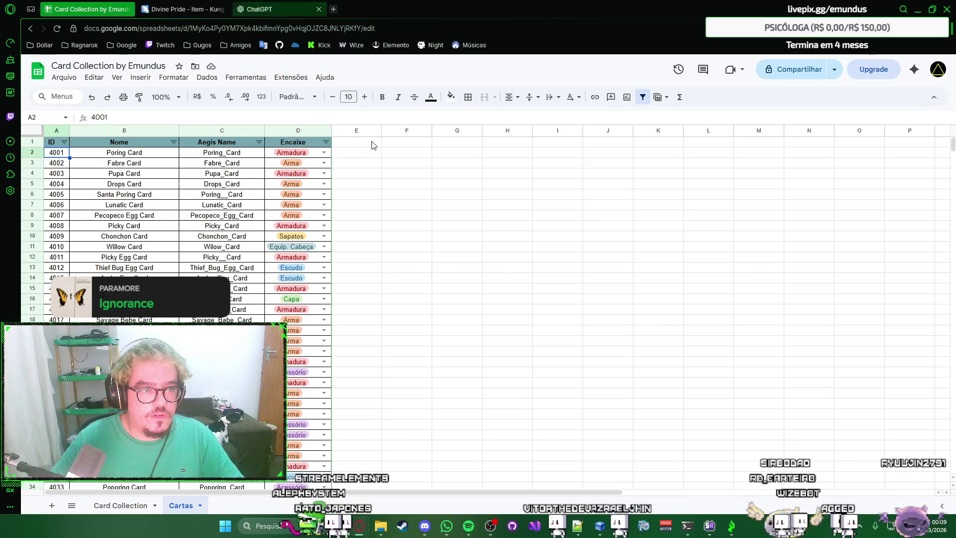
{"action": "key", "text": "ctrl+3"}
{"action": "type", "text": "A2: 4001"}
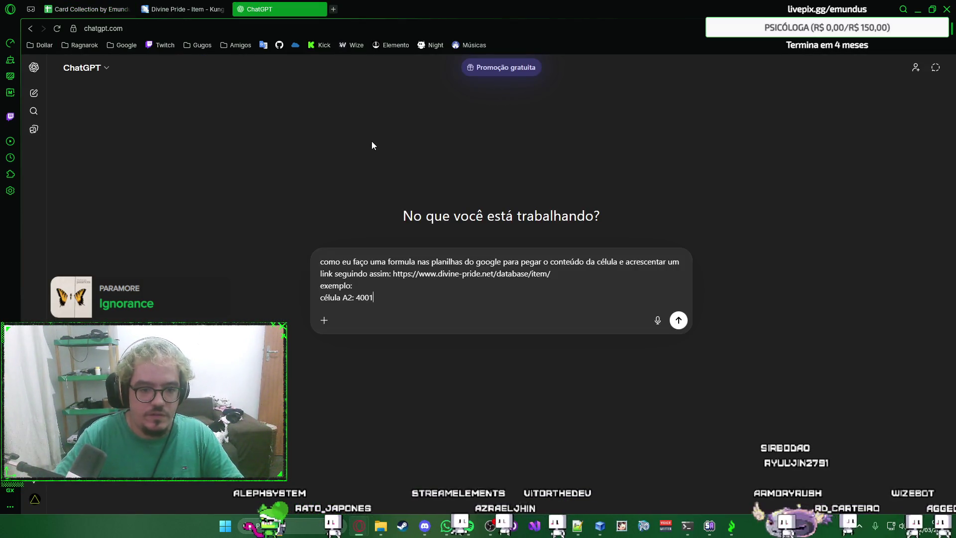
{"action": "key", "text": "shift+Return"}
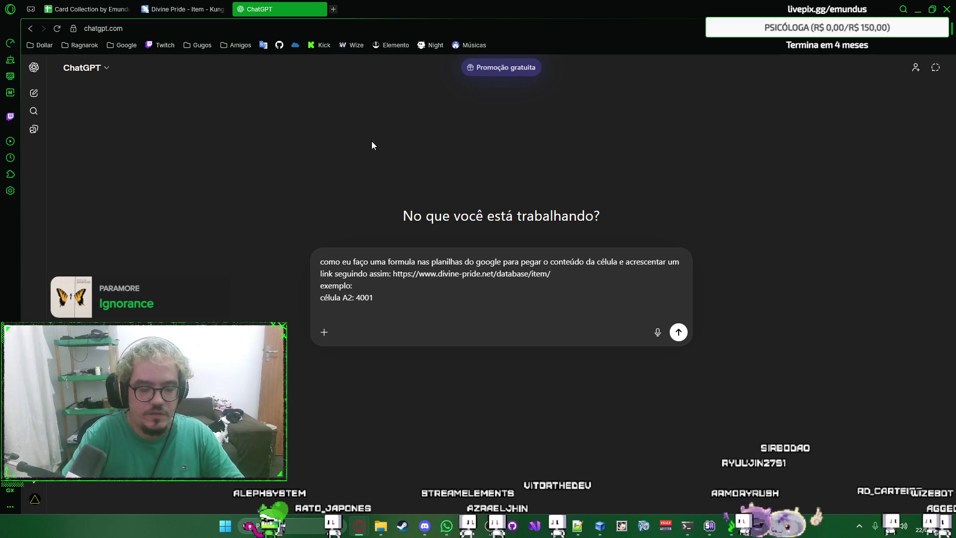
{"action": "key", "text": "ctrl+1"}
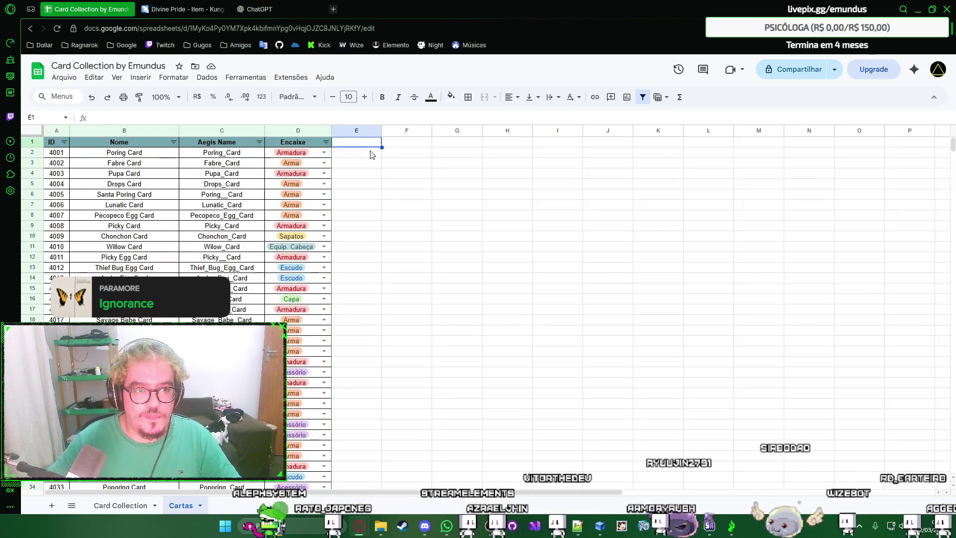
{"action": "key", "text": "ctrl+3"}
{"action": "type", "text": "célula E2:"}
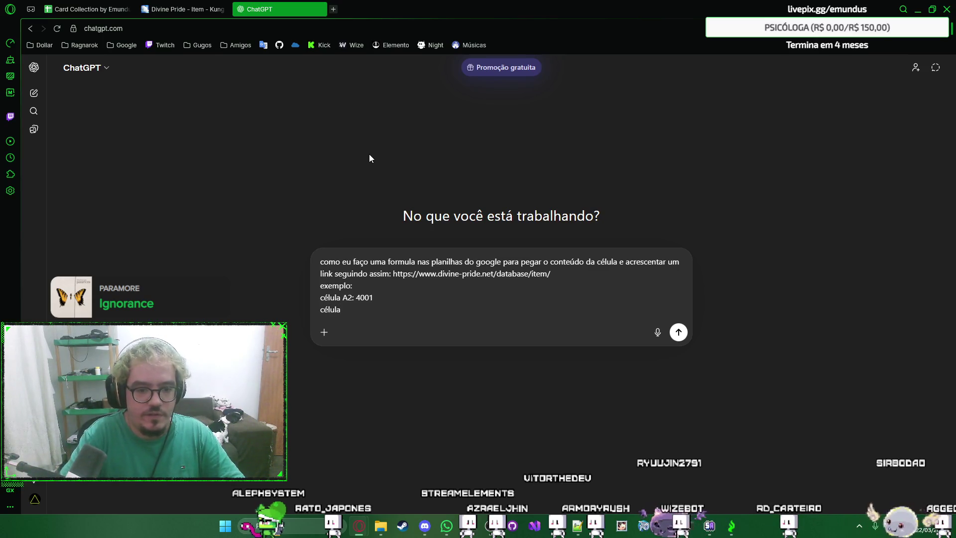
{"action": "type", "text": "https://www.divine-pride.net/database/item/"}
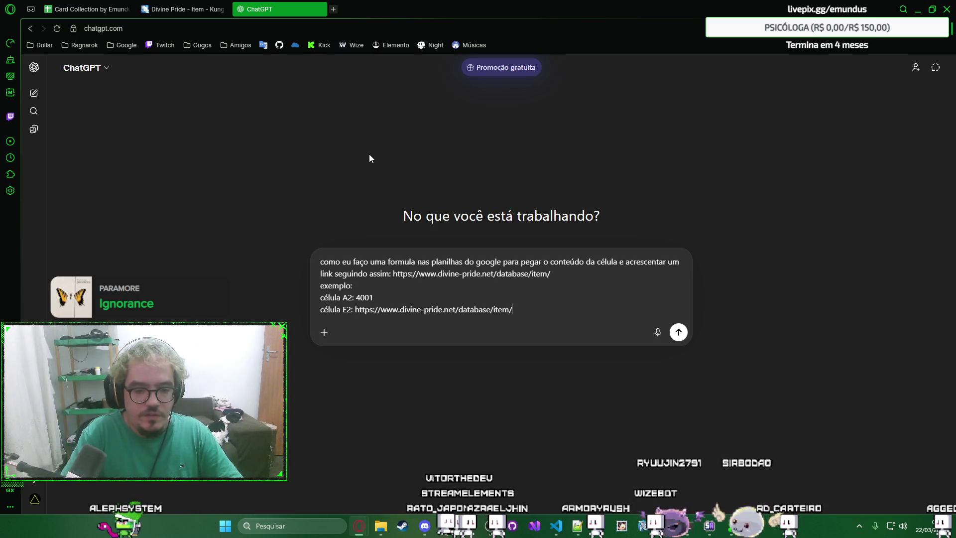
{"action": "key", "text": "Return"}
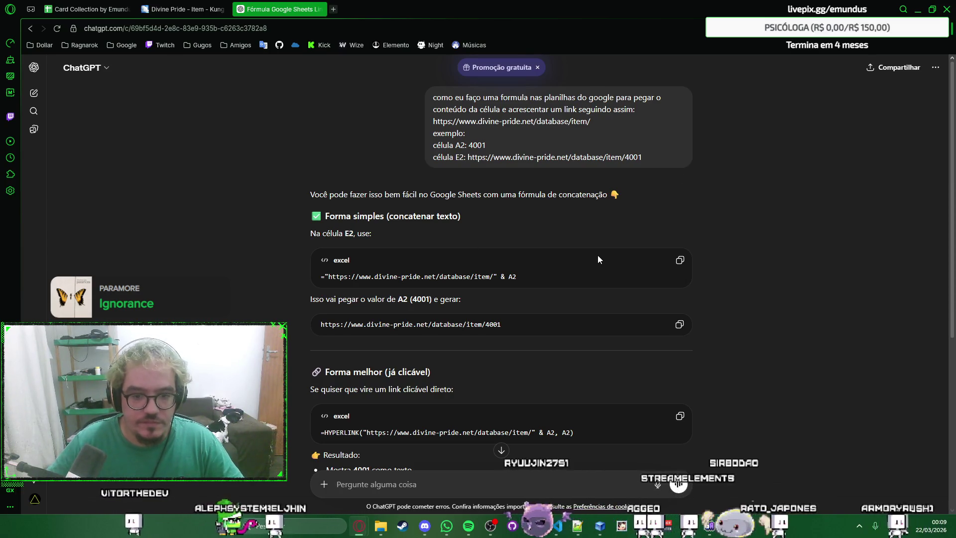
Step: Copy ChatGPT's suggested link formula and dismiss a stray browser context menu
{"action": "left_click", "coordinate": [680, 261]}
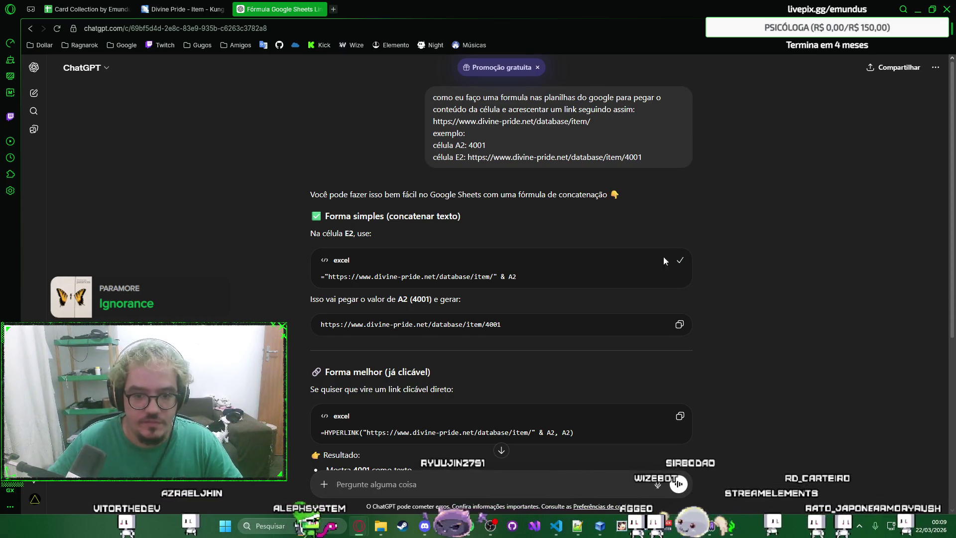
{"action": "scroll", "coordinate": [734, 208], "scroll_direction": "down", "scroll_amount": 2}
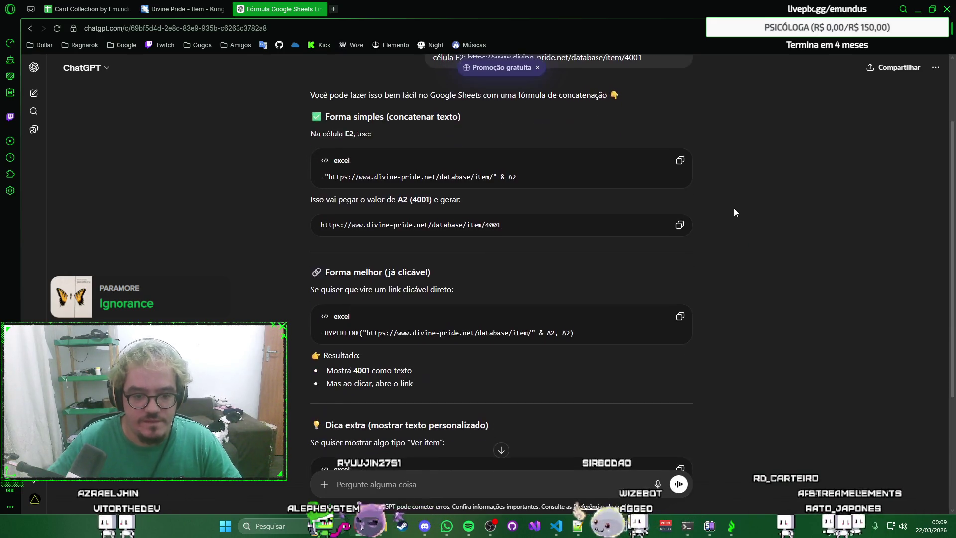
{"action": "scroll", "coordinate": [735, 208], "scroll_direction": "down", "scroll_amount": 2}
{"action": "right_click", "coordinate": [749, 229]}
{"action": "left_click", "coordinate": [742, 210]}
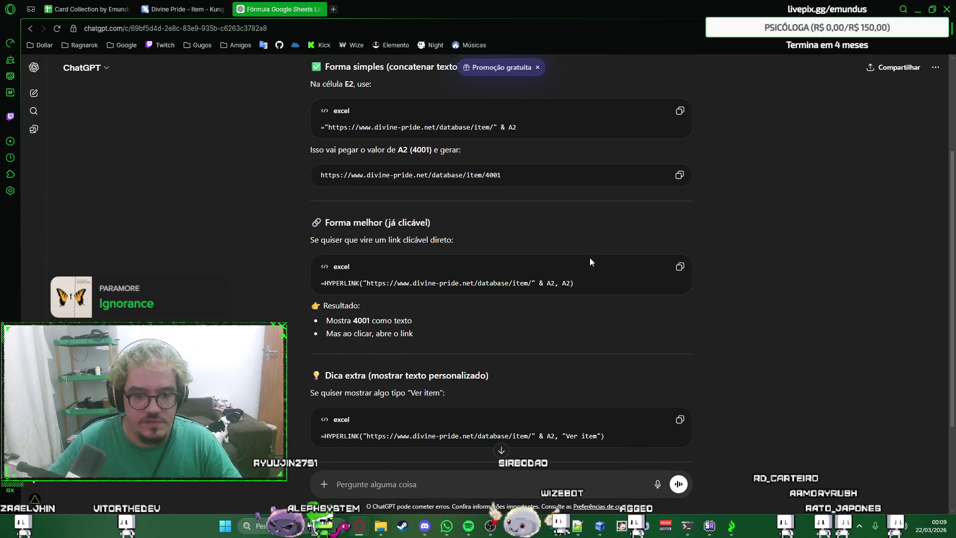
{"action": "scroll", "coordinate": [589, 255], "scroll_direction": "up", "scroll_amount": 1}
{"action": "scroll", "coordinate": [589, 255], "scroll_direction": "down", "scroll_amount": 1}
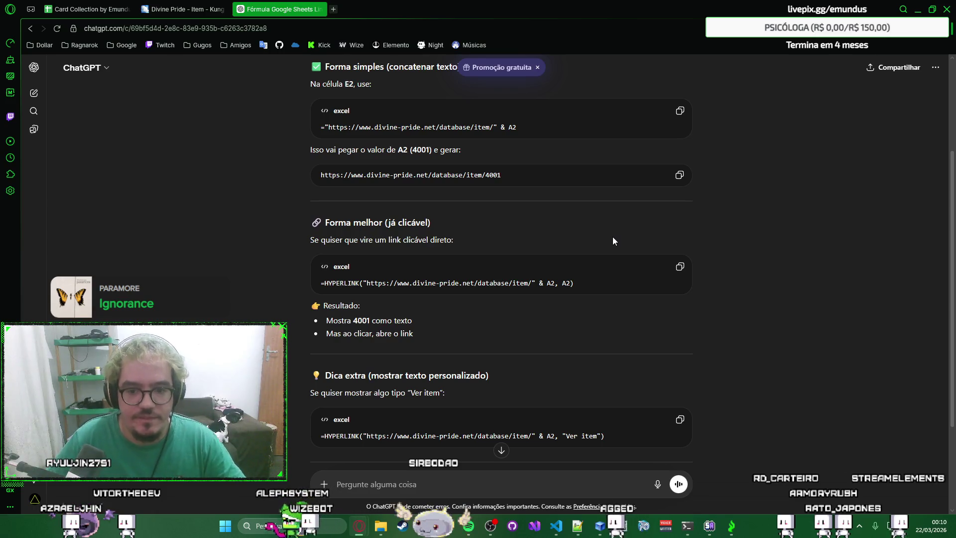
{"action": "scroll", "coordinate": [613, 241], "scroll_direction": "down", "scroll_amount": 1}
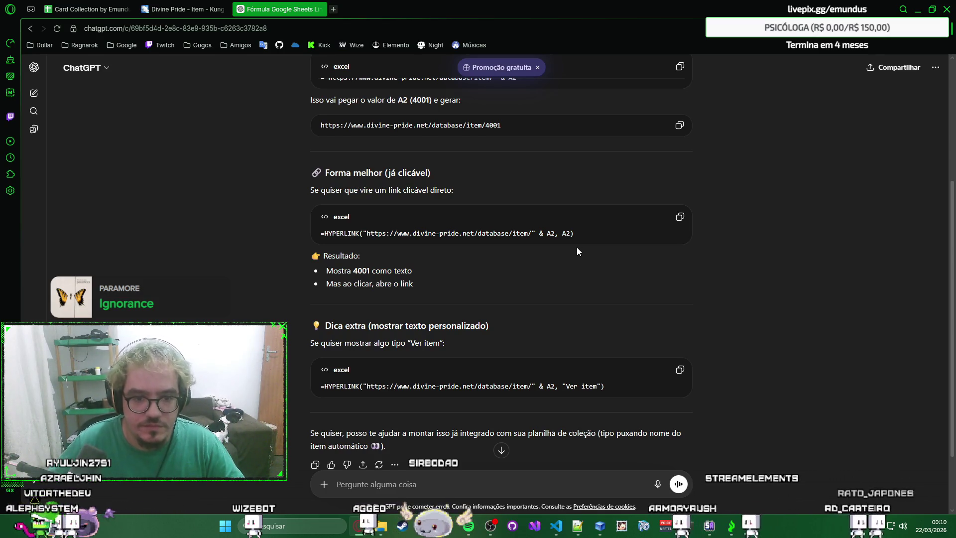
{"action": "scroll", "coordinate": [577, 252], "scroll_direction": "down", "scroll_amount": 1}
{"action": "scroll", "coordinate": [577, 251], "scroll_direction": "down", "scroll_amount": 1}
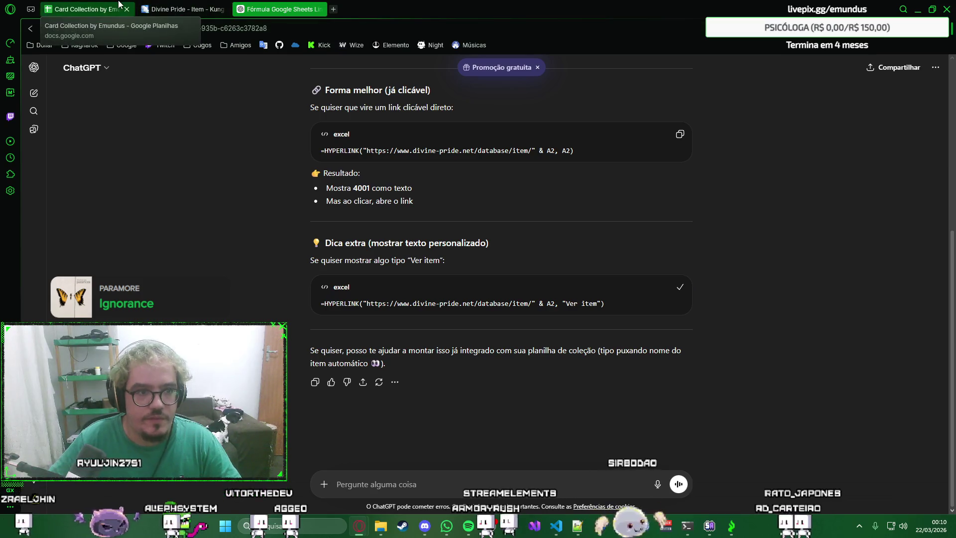
Step: Paste the copied Ver item HYPERLINK formula into E2 and try committing it with a separator added
{"action": "left_click", "coordinate": [90, 9]}
{"action": "key", "text": "ctrl+v"}
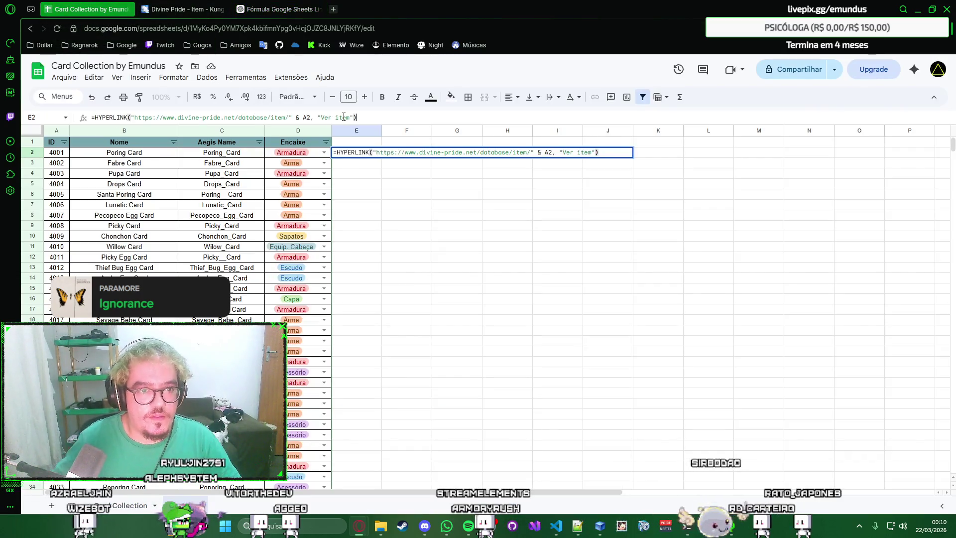
{"action": "key", "text": "Return"}
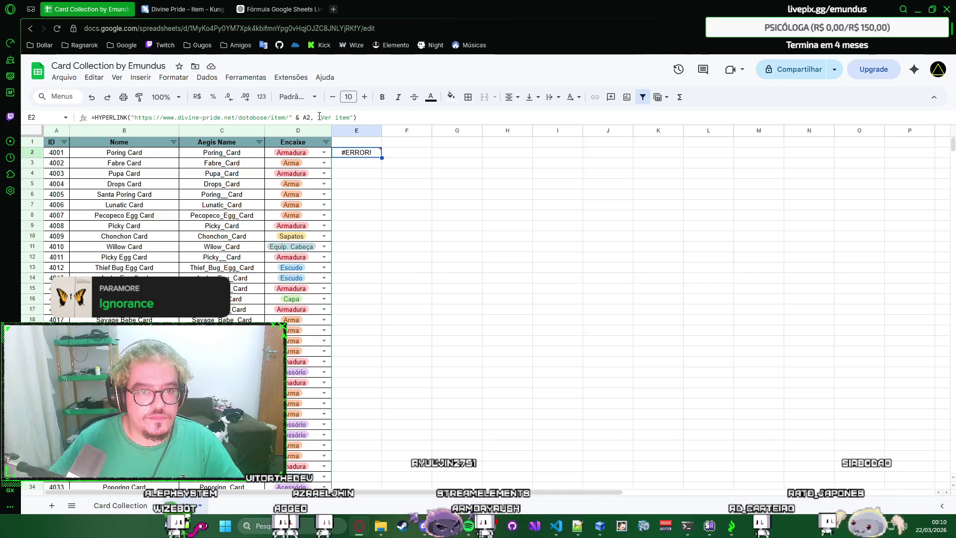
{"action": "left_click", "coordinate": [413, 116]}
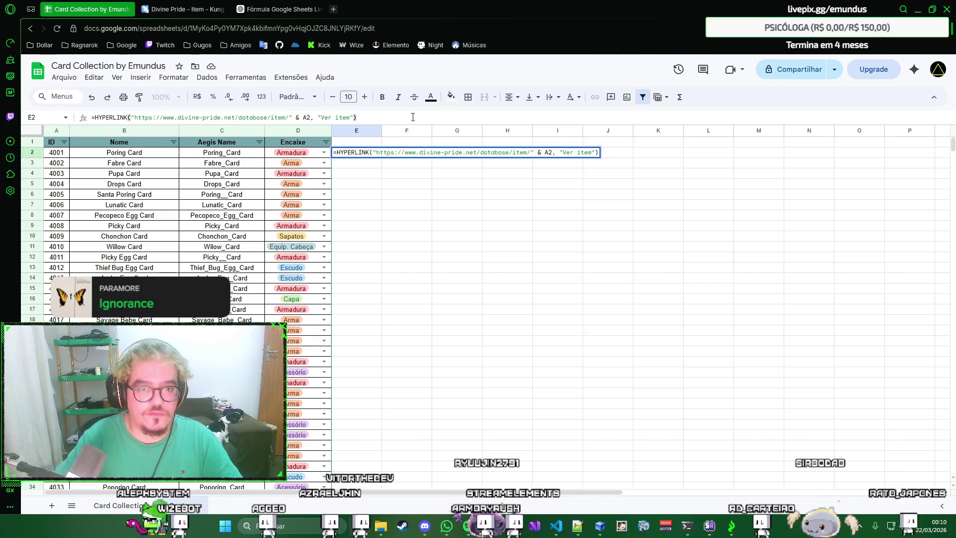
{"action": "type", "text": ";"}
{"action": "key", "text": "Down"}
{"action": "key", "text": "Return"}
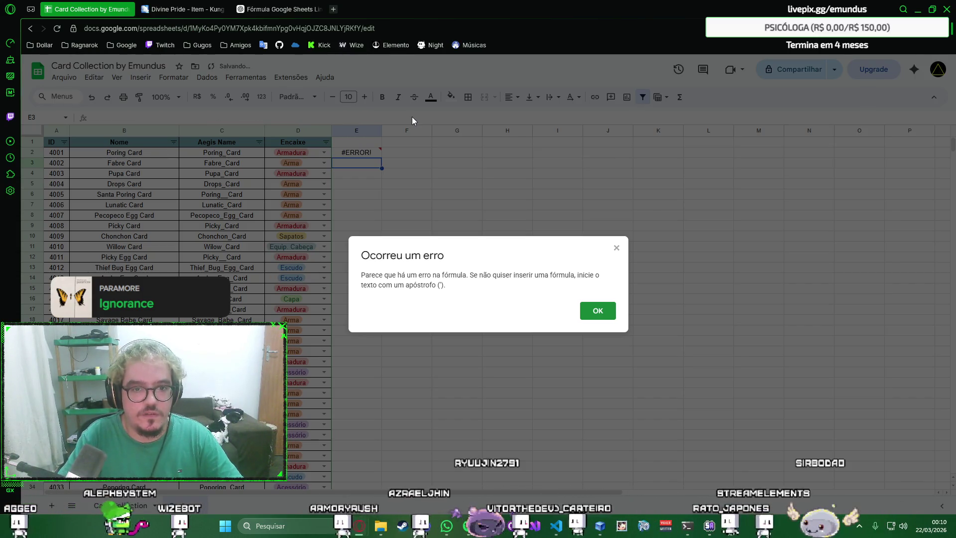
Step: Dismiss the parse-error dialog, re-commit E2's formula which still shows #ERROR!, and return to ChatGPT
{"action": "left_click", "coordinate": [598, 310]}
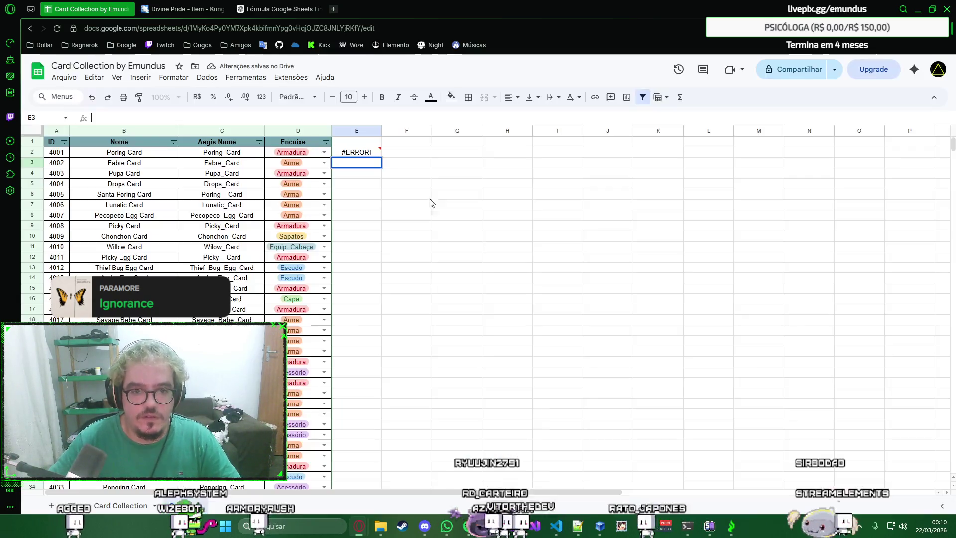
{"action": "left_click", "coordinate": [368, 156]}
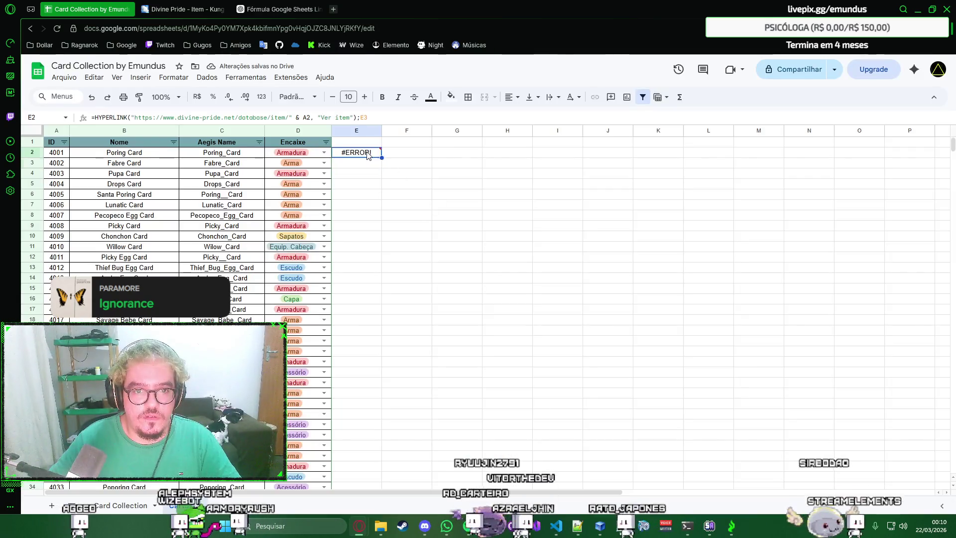
{"action": "left_click", "coordinate": [387, 116]}
{"action": "key", "text": "ctrl+a"}
{"action": "key", "text": "Return"}
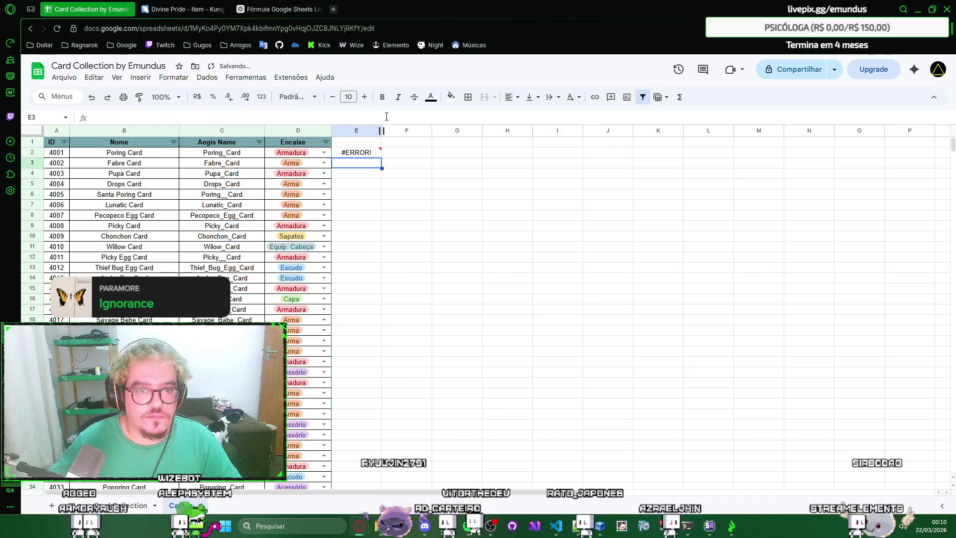
{"action": "left_click", "coordinate": [370, 153]}
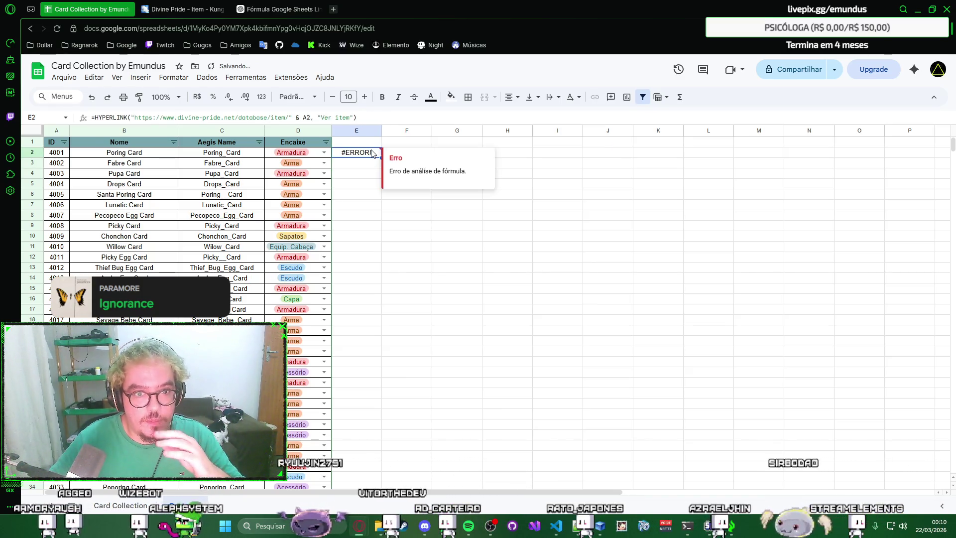
{"action": "left_click", "coordinate": [295, 6]}
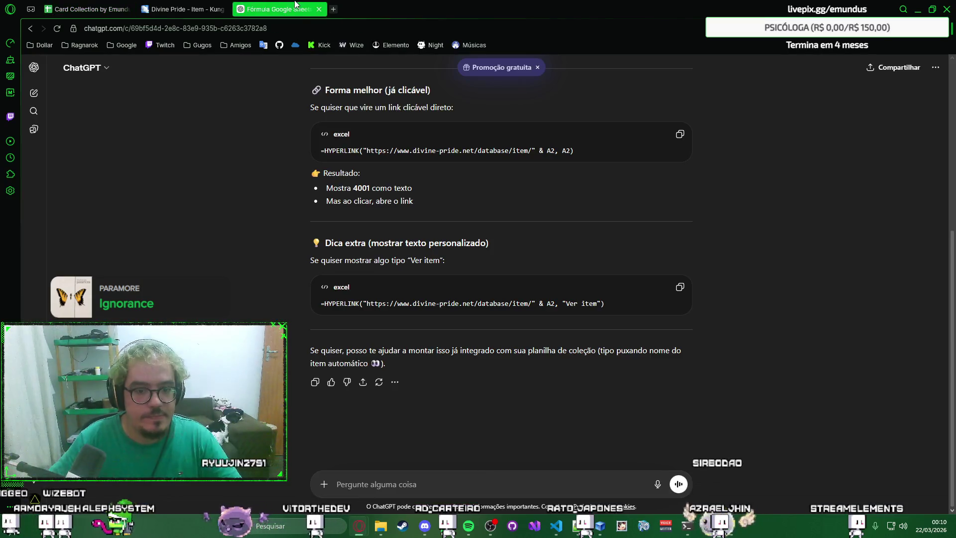
{"action": "type", "text": "tu deveria ser"}
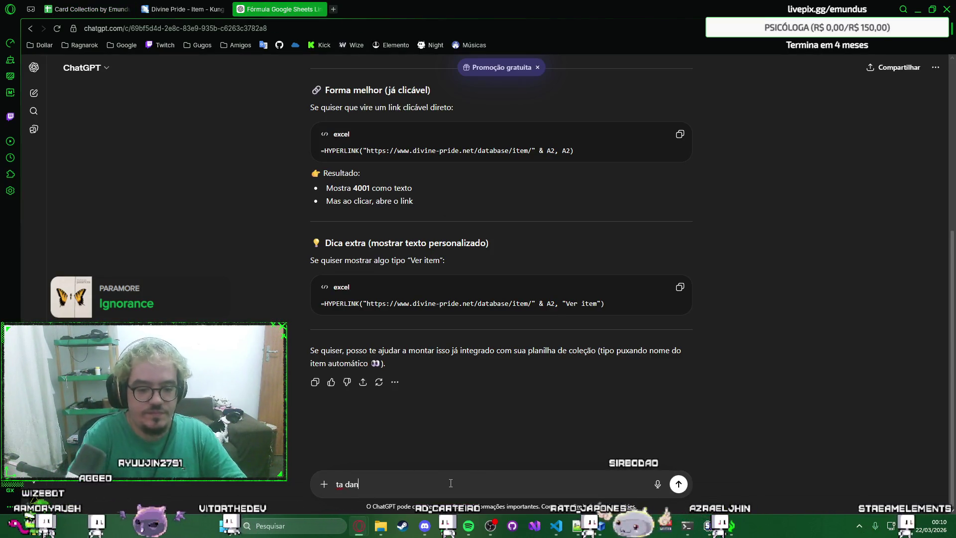
Step: Ask ChatGPT whether the parse error comes from the formula being written in English
{"action": "key", "text": "ctrl+1"}
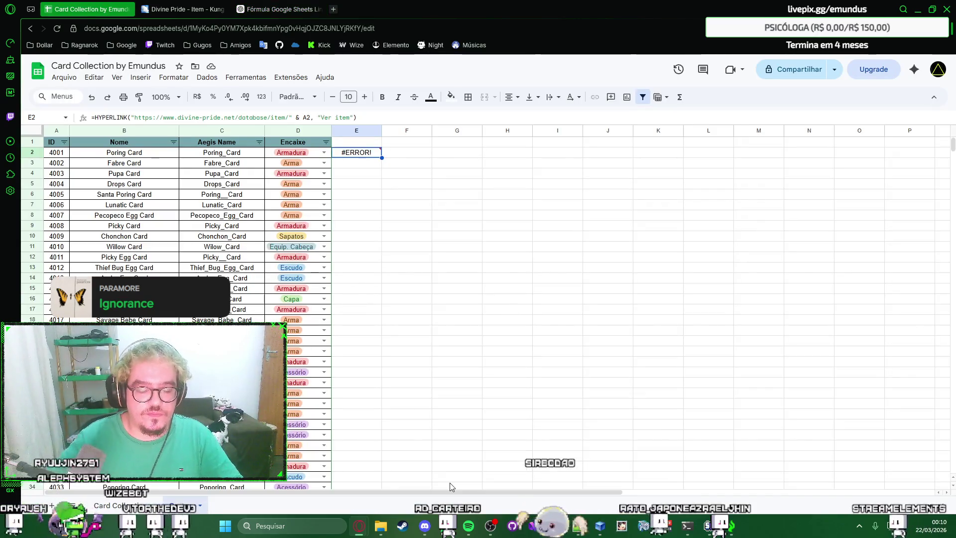
{"action": "mouse_move", "coordinate": [356, 153]}
{"action": "key", "text": "ctrl+3"}
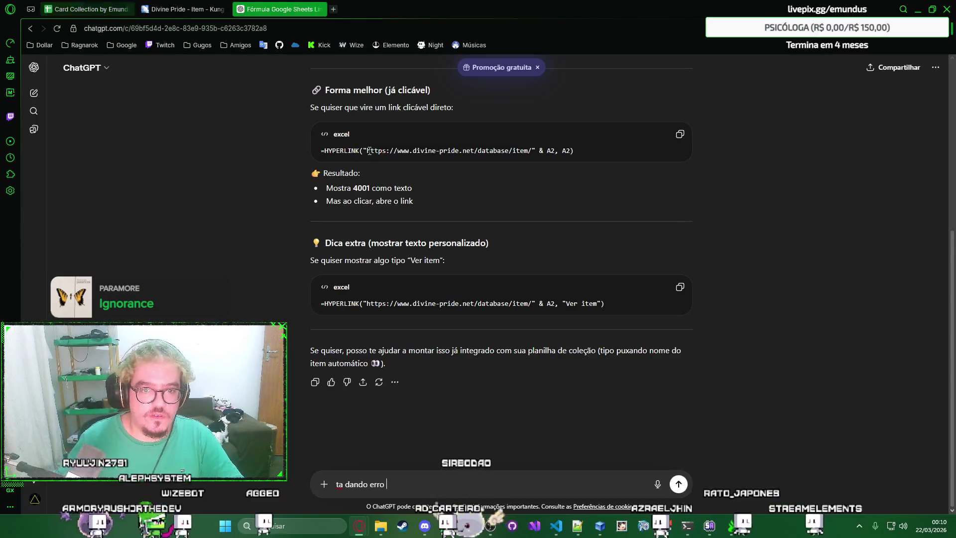
{"action": "key", "text": "ctrl+a"}
{"action": "type", "text": "ta dando erro de an"}
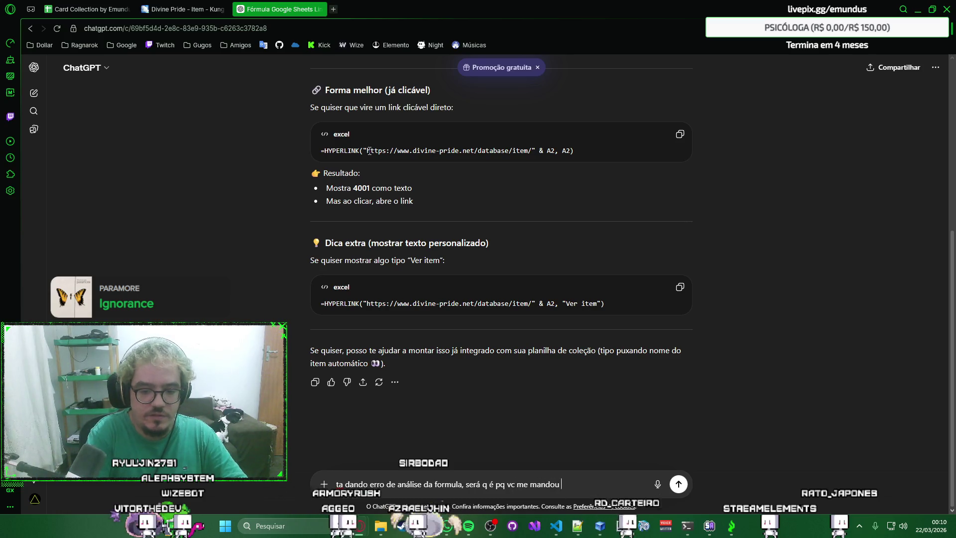
{"action": "key", "text": "Return"}
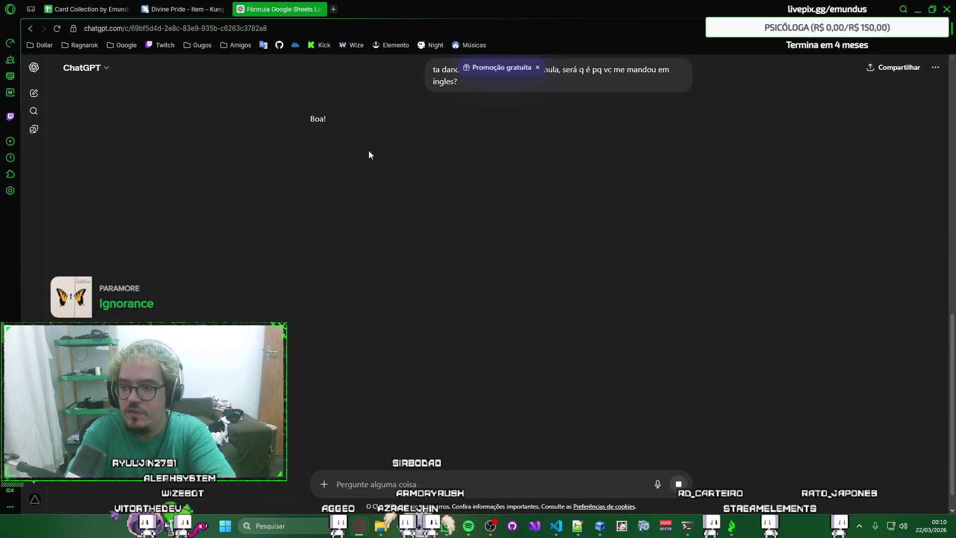
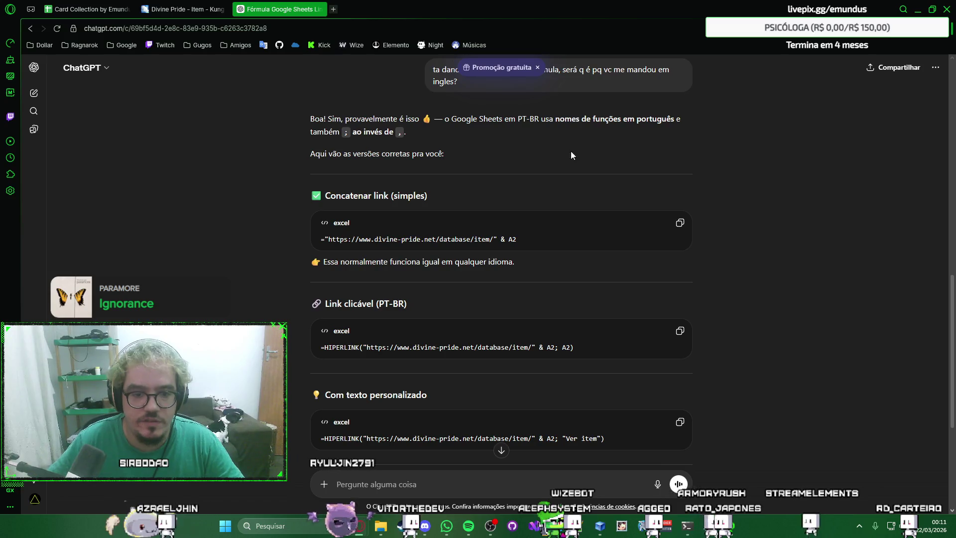
{"action": "scroll", "coordinate": [577, 169], "scroll_direction": "down", "scroll_amount": 2}
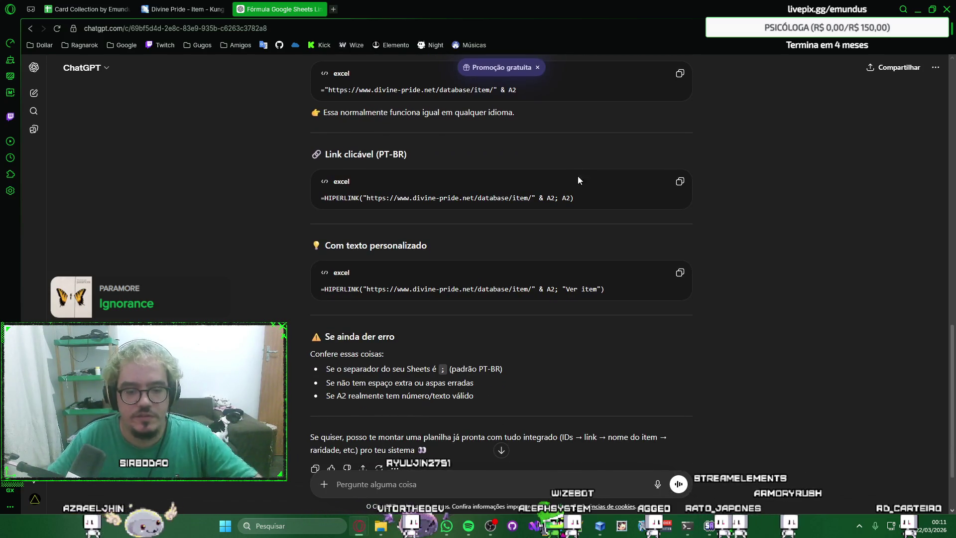
Step: Switch back from ChatGPT to the Card Collection spreadsheet tab
{"action": "key", "text": "ctrl+1"}
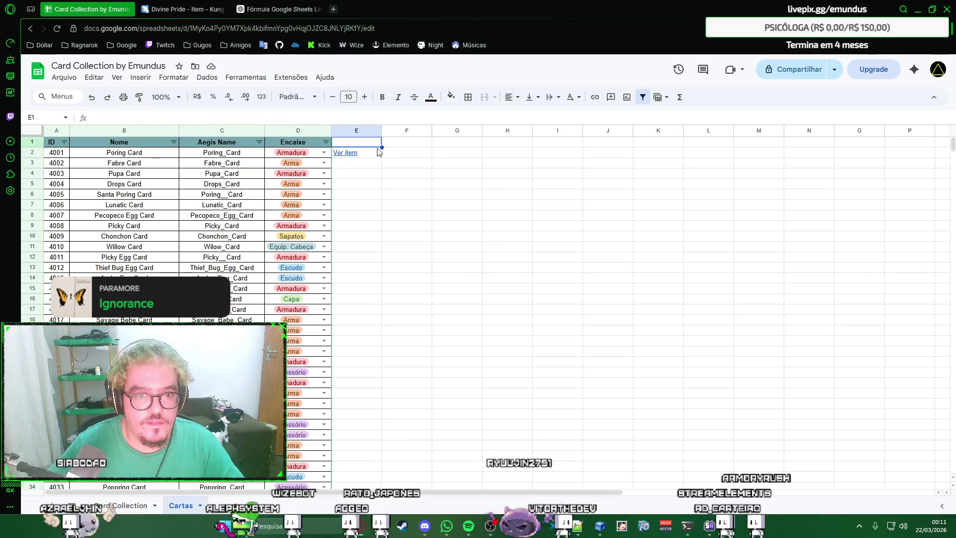
Step: Change the E2 HIPERLINK label from 'Ver item' to 'Divine-Pride'
{"action": "double_click", "coordinate": [379, 151]}
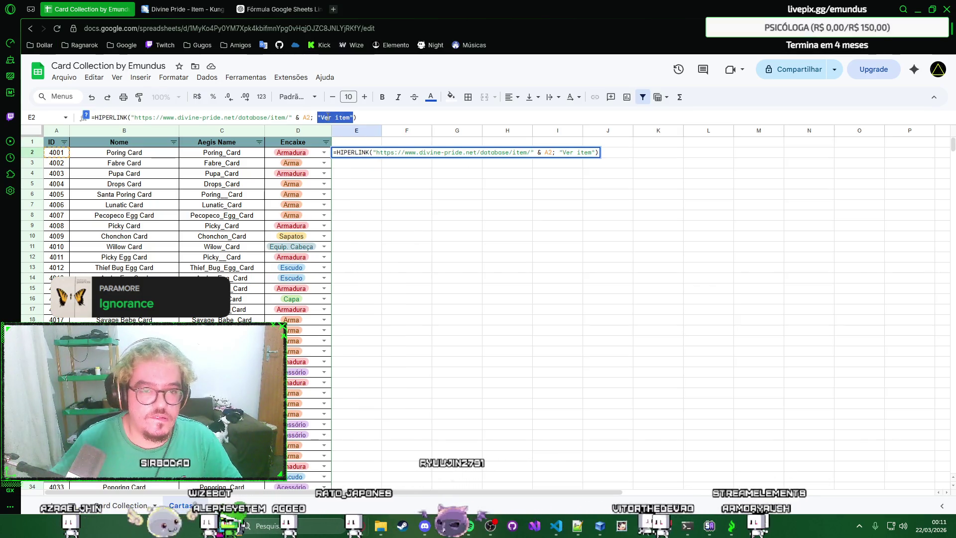
{"action": "left_click", "coordinate": [327, 118]}
{"action": "left_click_drag", "start_coordinate": [320, 117], "coordinate": [351, 117]}
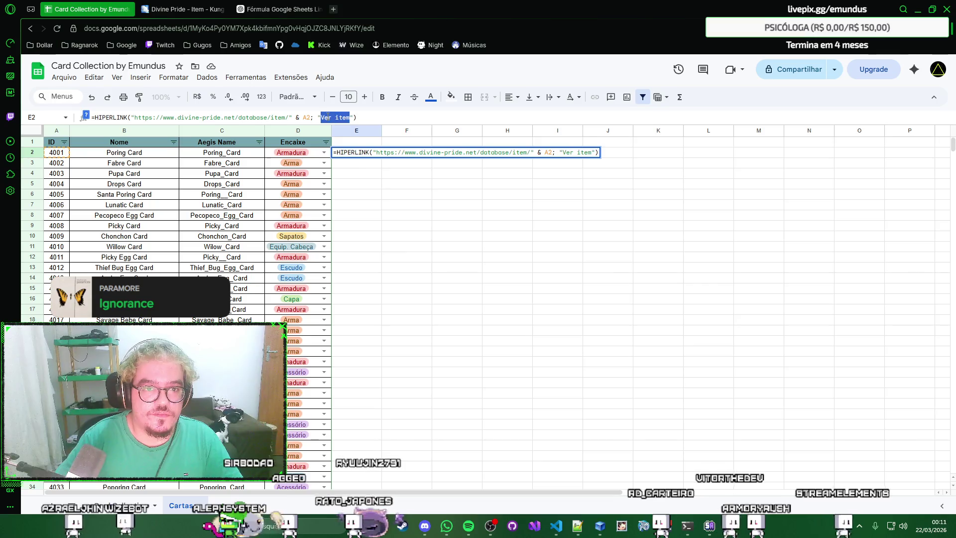
{"action": "type", "text": "Divine-Pride"}
{"action": "key", "text": "Return"}
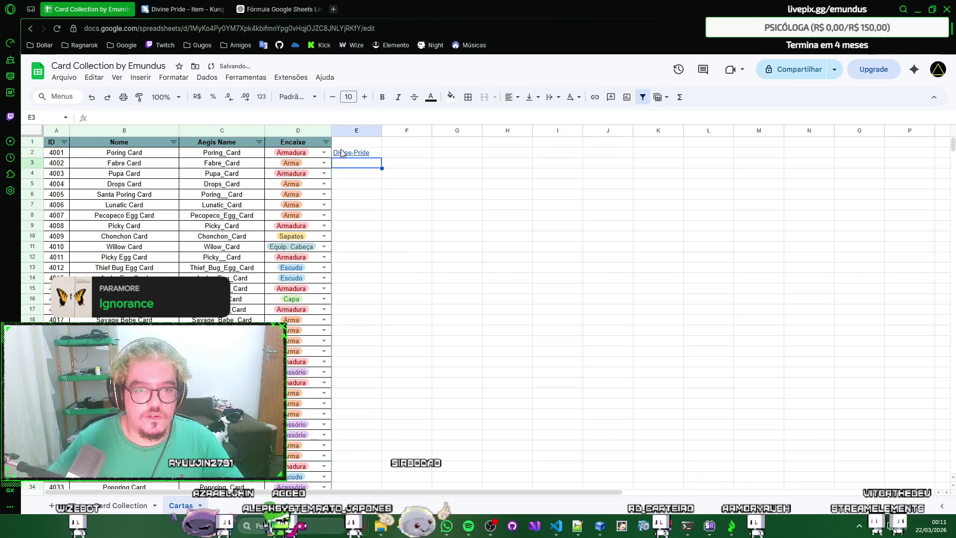
Step: Label E1 'Item no Divine-Pride', autofit column E and check the Divine-Pride link
{"action": "left_click", "coordinate": [347, 147]}
{"action": "type", "text": "Lin"}
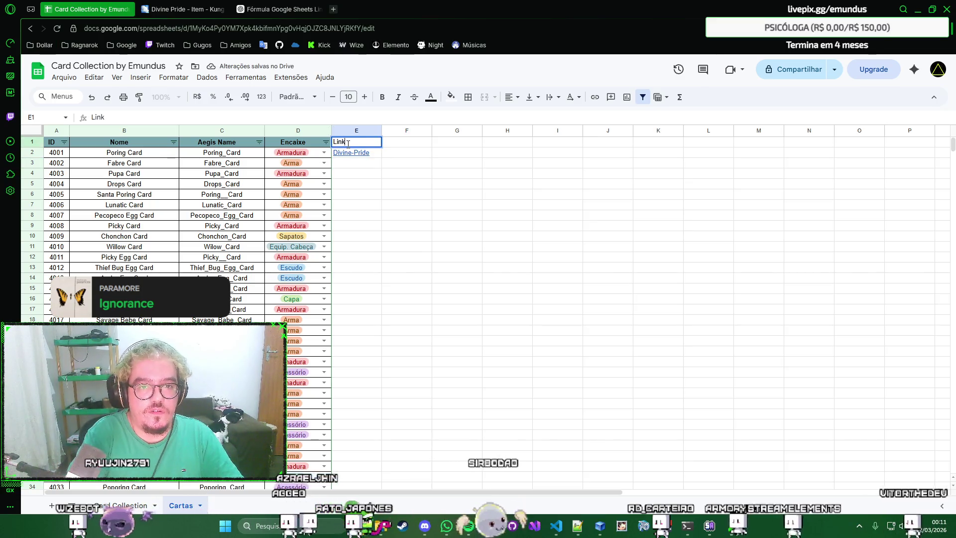
{"action": "key", "text": "Escape"}
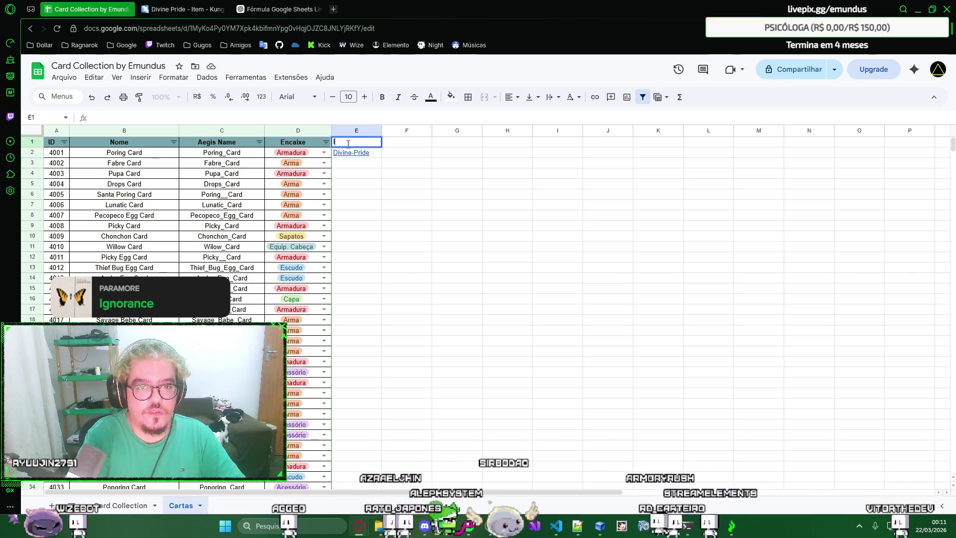
{"action": "type", "text": "IteCarta"}
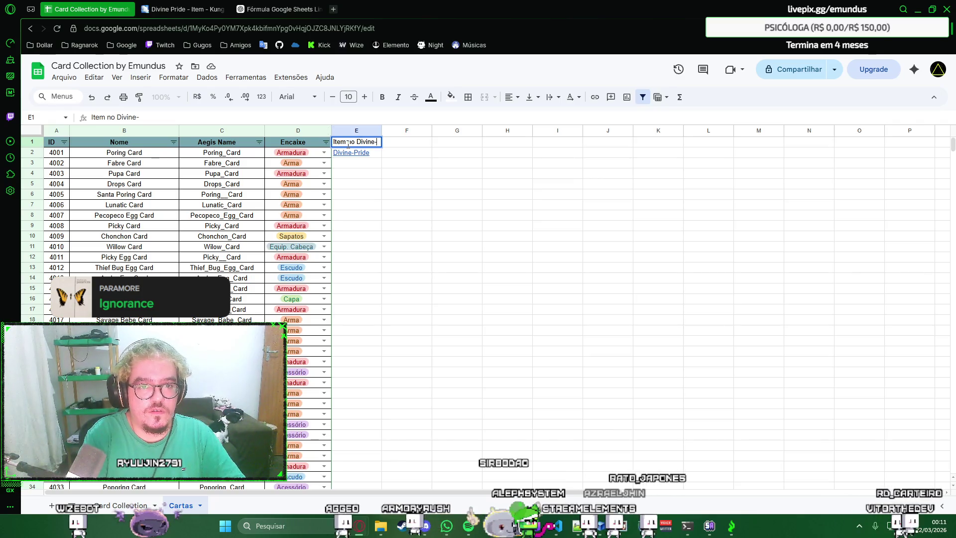
{"action": "type", "text": "e"}
{"action": "key", "text": "Return"}
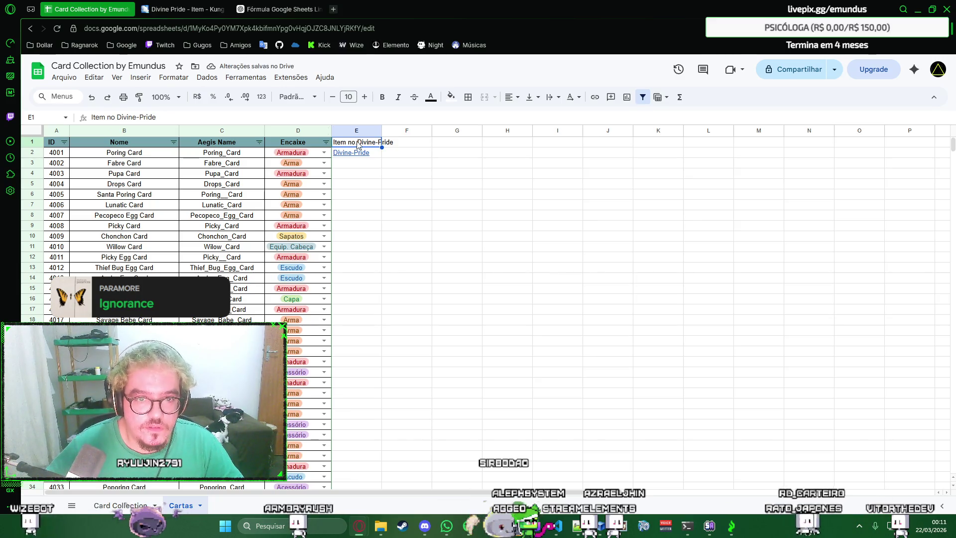
{"action": "double_click", "coordinate": [381, 130]}
{"action": "left_click", "coordinate": [383, 152]}
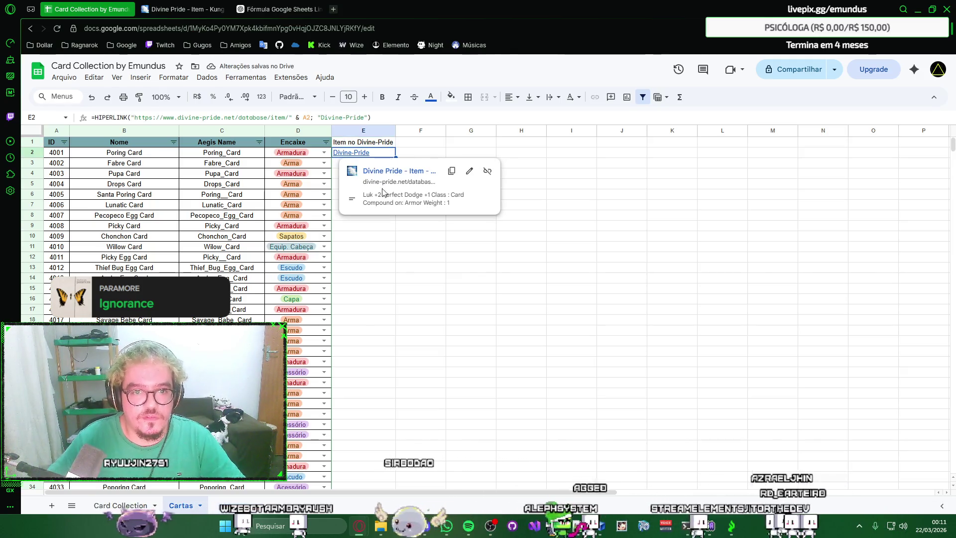
Step: Paste only the Encaixe header's formatting onto E1 and widen column E to fit
{"action": "left_click", "coordinate": [403, 143]}
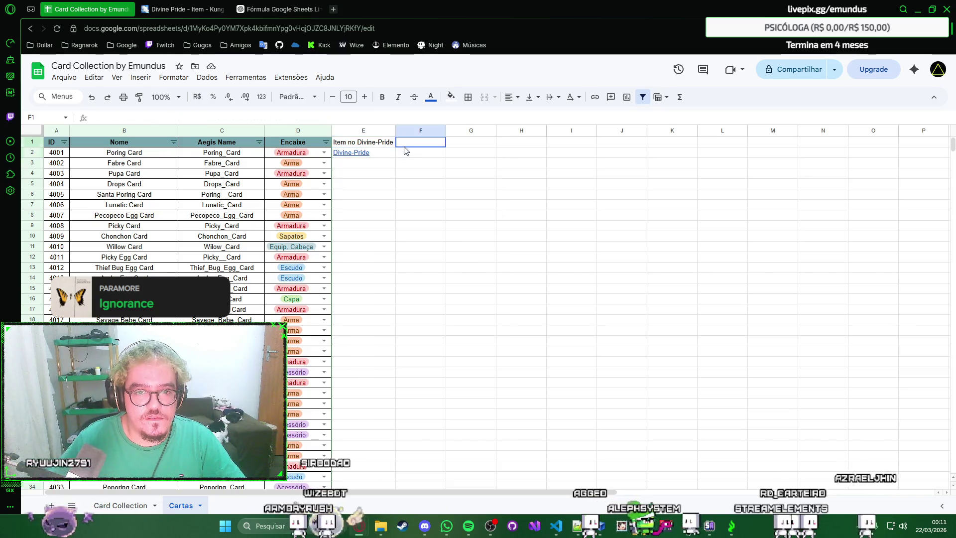
{"action": "key", "text": "Left"}
{"action": "key", "text": "Left"}
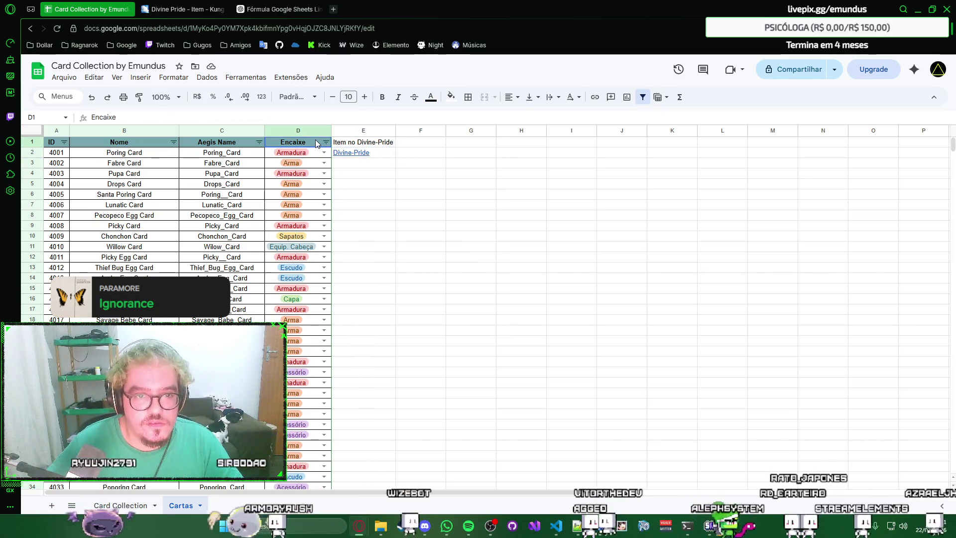
{"action": "key", "text": "ctrl+c"}
{"action": "left_click", "coordinate": [346, 144]}
{"action": "right_click", "coordinate": [348, 143]}
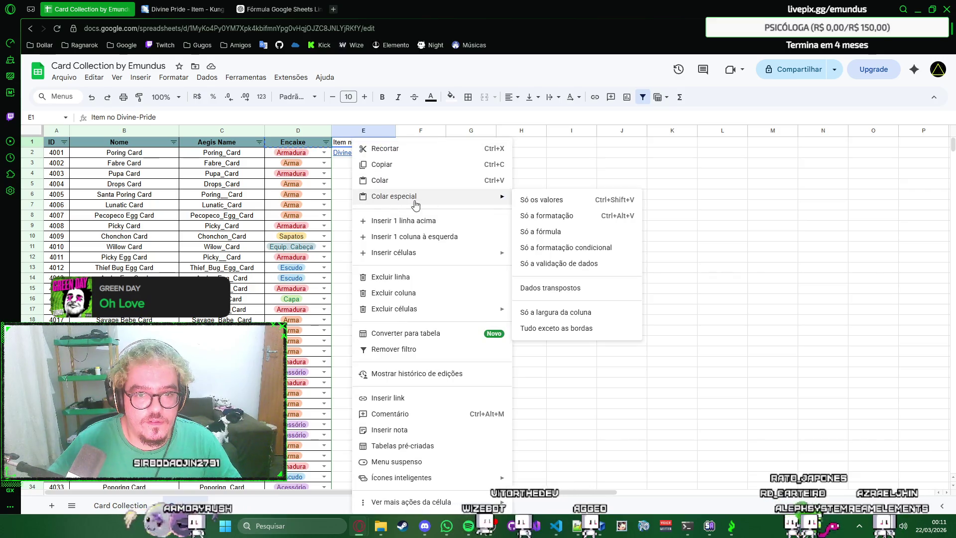
{"action": "left_click", "coordinate": [547, 217]}
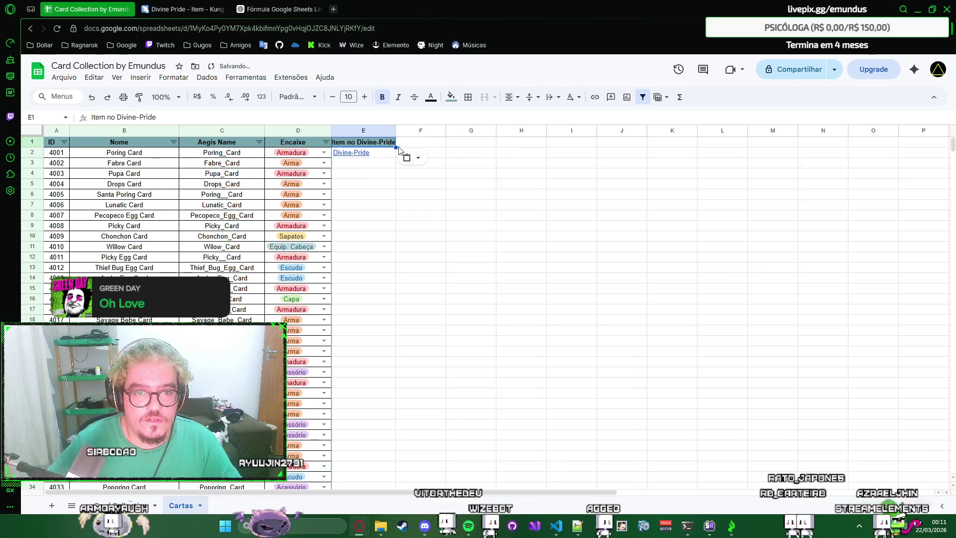
{"action": "double_click", "coordinate": [395, 130]}
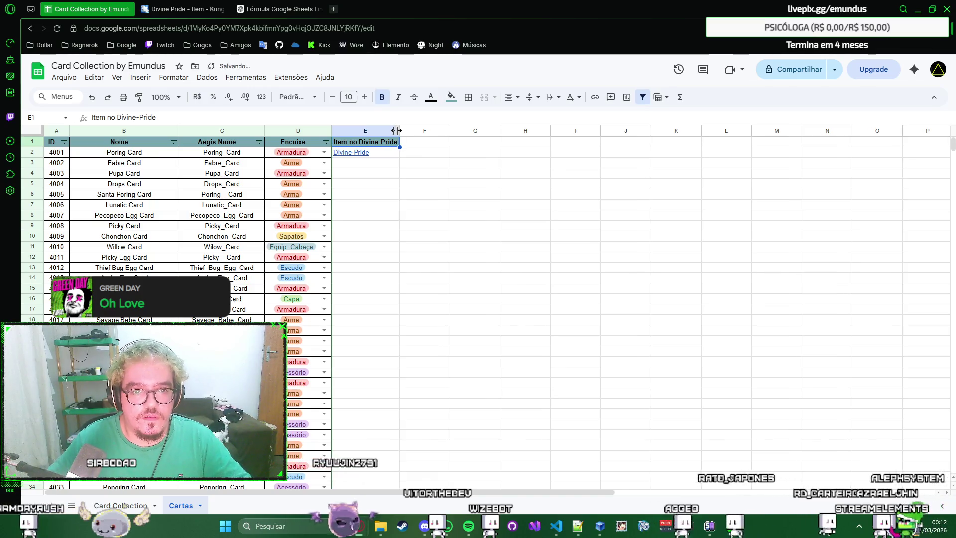
{"action": "left_click", "coordinate": [415, 162]}
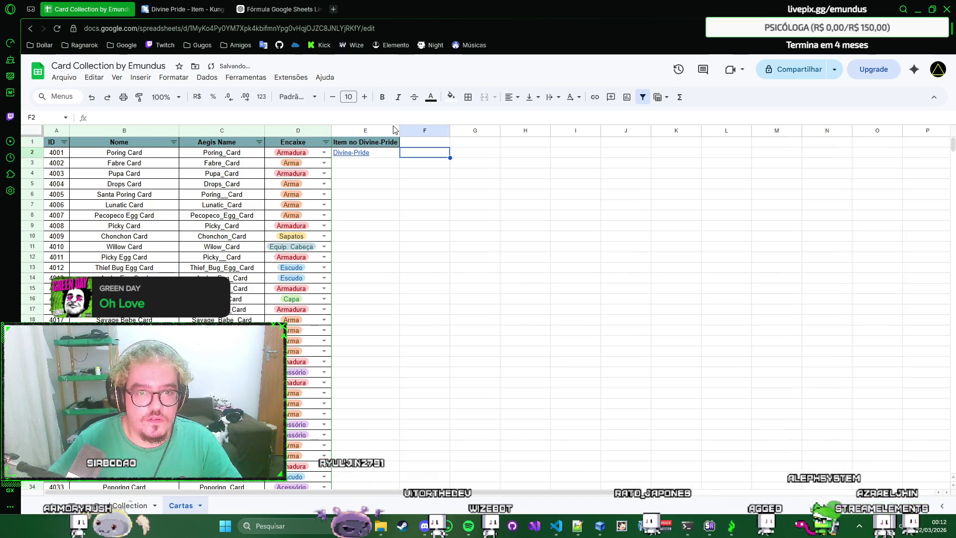
{"action": "left_click_drag", "start_coordinate": [403, 130], "coordinate": [404, 130]}
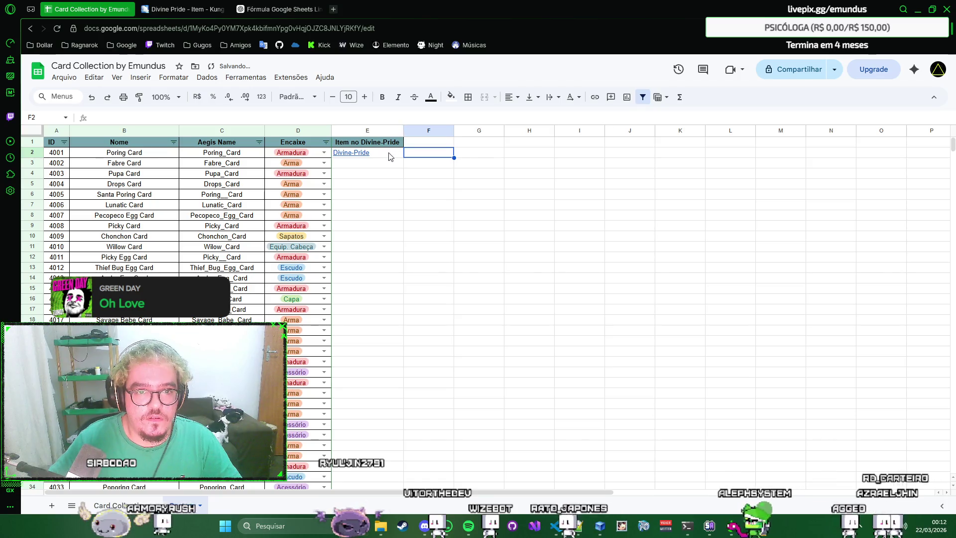
Step: Center column E horizontally and set its text wrapping to overflow
{"action": "left_click", "coordinate": [391, 129]}
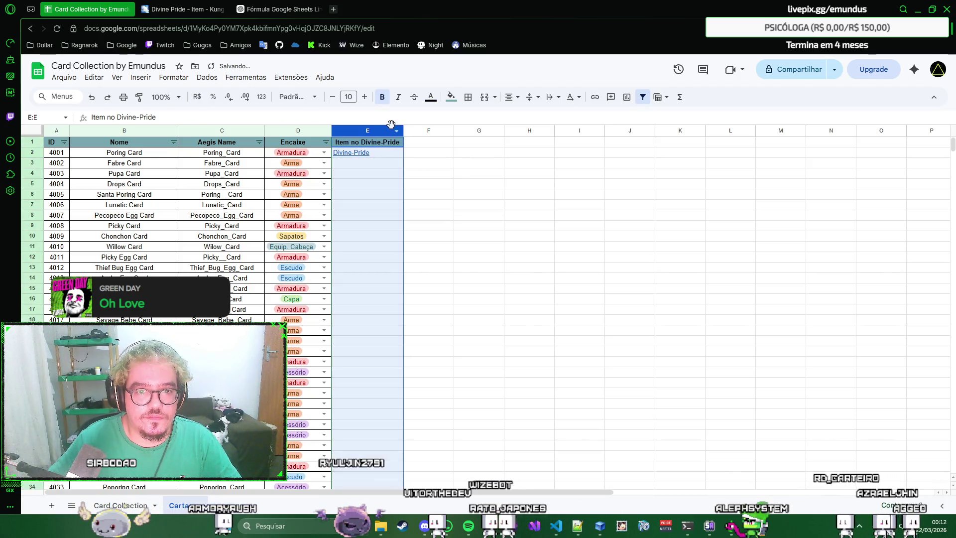
{"action": "left_click", "coordinate": [467, 96]}
{"action": "left_click", "coordinate": [472, 116]}
{"action": "left_click", "coordinate": [511, 97]}
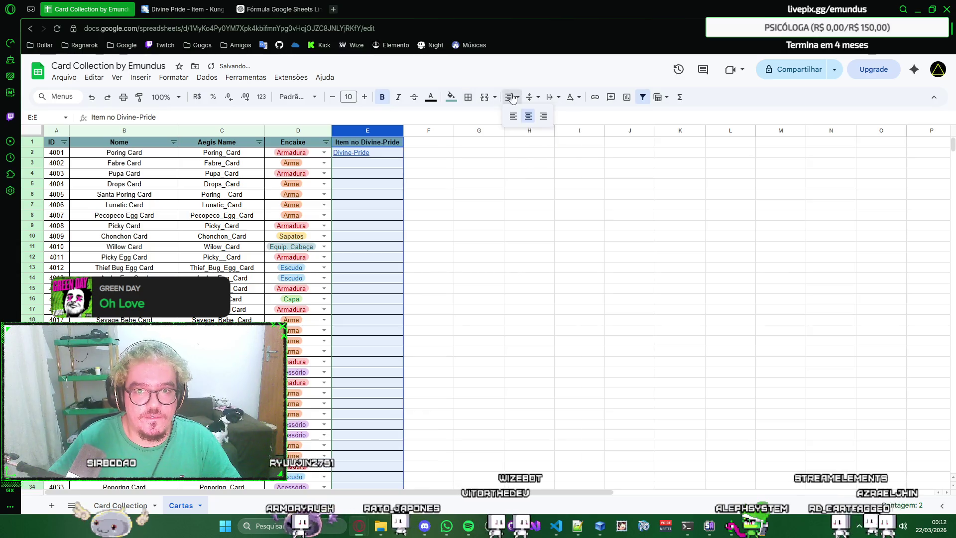
{"action": "left_click", "coordinate": [528, 116]}
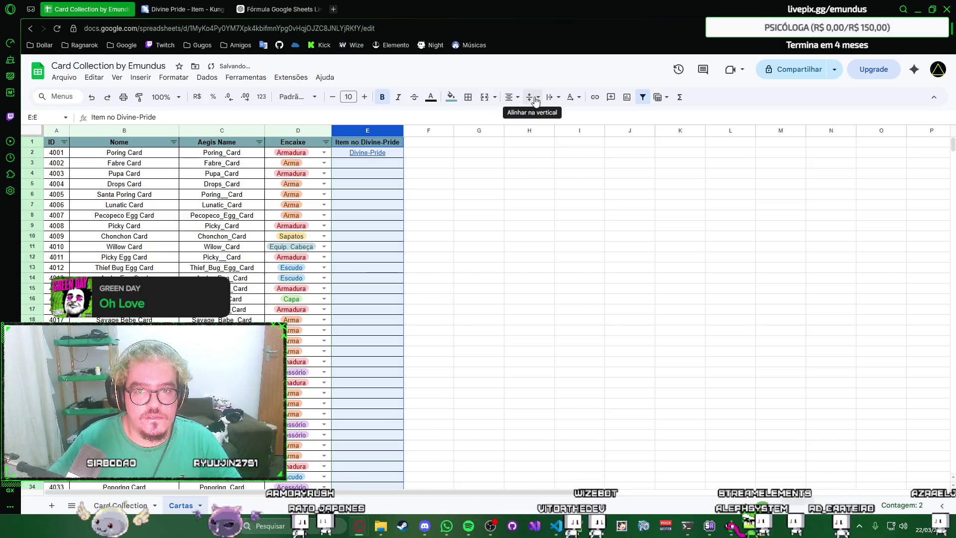
{"action": "left_click", "coordinate": [534, 97]}
{"action": "left_click", "coordinate": [550, 115]}
{"action": "left_click", "coordinate": [550, 97]}
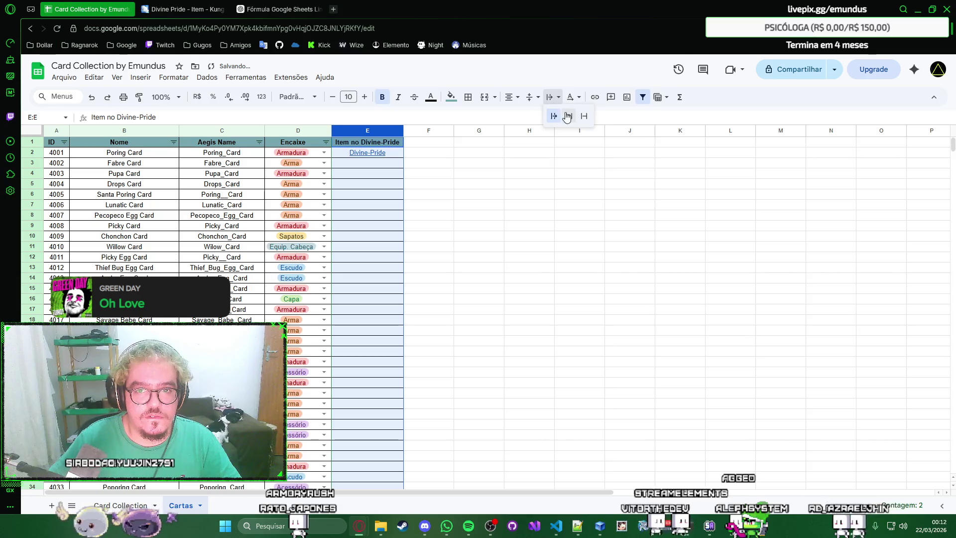
{"action": "left_click", "coordinate": [554, 117]}
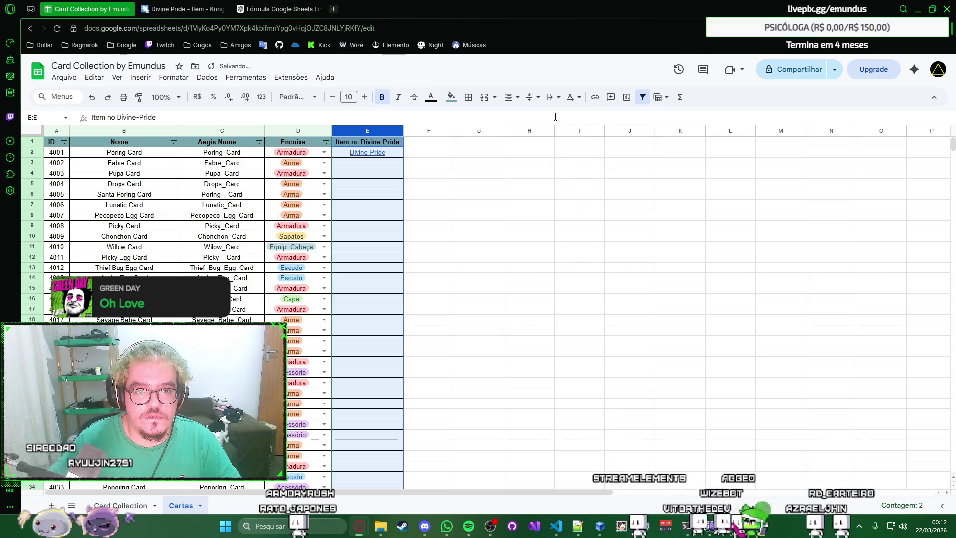
{"action": "left_click", "coordinate": [397, 153]}
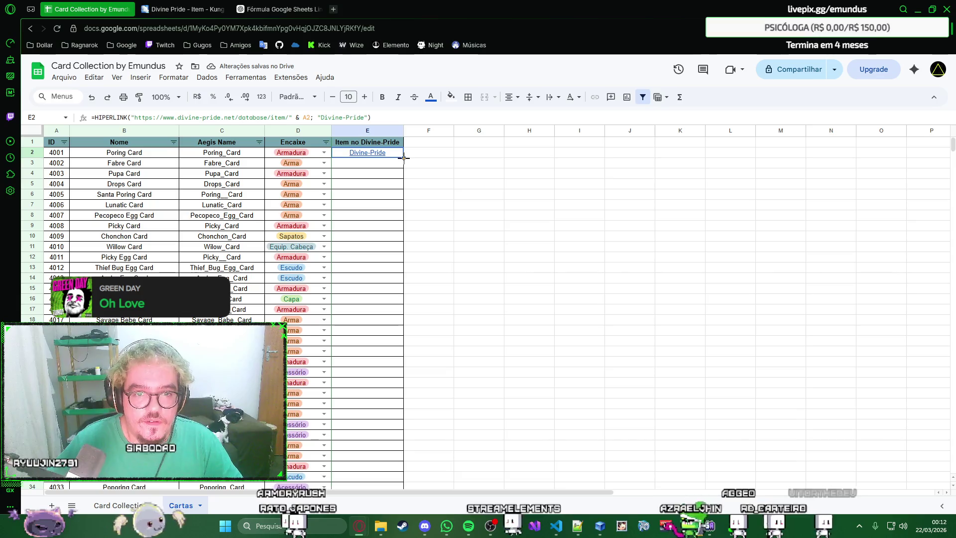
{"action": "scroll", "coordinate": [407, 471], "scroll_direction": "down", "scroll_amount": 3}
{"action": "scroll", "coordinate": [409, 513], "scroll_direction": "down", "scroll_amount": 6}
{"action": "scroll", "coordinate": [409, 513], "scroll_direction": "down", "scroll_amount": 6}
{"action": "scroll", "coordinate": [408, 513], "scroll_direction": "down", "scroll_amount": 6}
{"action": "scroll", "coordinate": [409, 512], "scroll_direction": "down", "scroll_amount": 6}
{"action": "scroll", "coordinate": [407, 512], "scroll_direction": "down", "scroll_amount": 6}
{"action": "scroll", "coordinate": [407, 513], "scroll_direction": "down", "scroll_amount": 6}
{"action": "scroll", "coordinate": [408, 513], "scroll_direction": "down", "scroll_amount": 6}
{"action": "scroll", "coordinate": [409, 526], "scroll_direction": "down", "scroll_amount": 6}
{"action": "scroll", "coordinate": [409, 525], "scroll_direction": "down", "scroll_amount": 10}
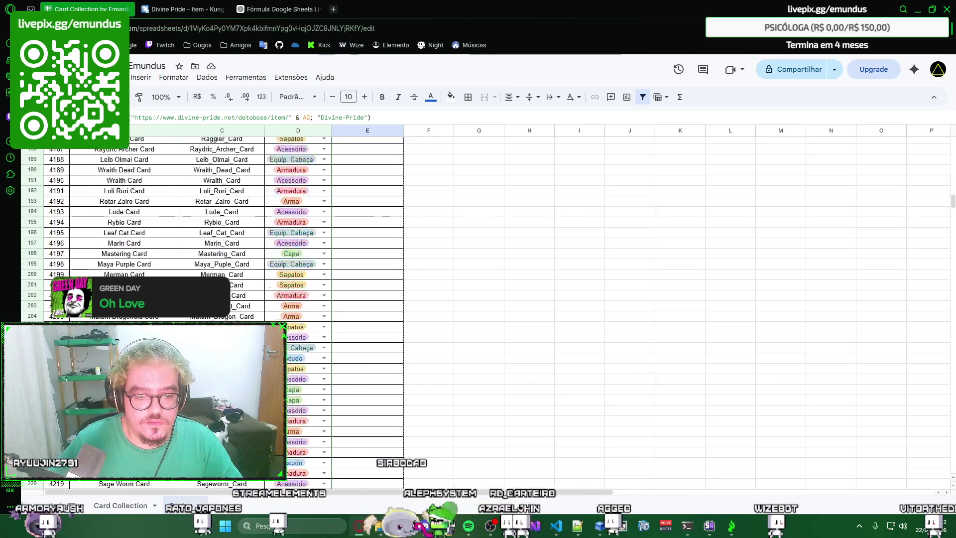
{"action": "scroll", "coordinate": [408, 525], "scroll_direction": "down", "scroll_amount": 10}
{"action": "scroll", "coordinate": [408, 525], "scroll_direction": "down", "scroll_amount": 10}
{"action": "scroll", "coordinate": [409, 525], "scroll_direction": "down", "scroll_amount": 10}
{"action": "scroll", "coordinate": [478, 314], "scroll_direction": "down", "scroll_amount": 10}
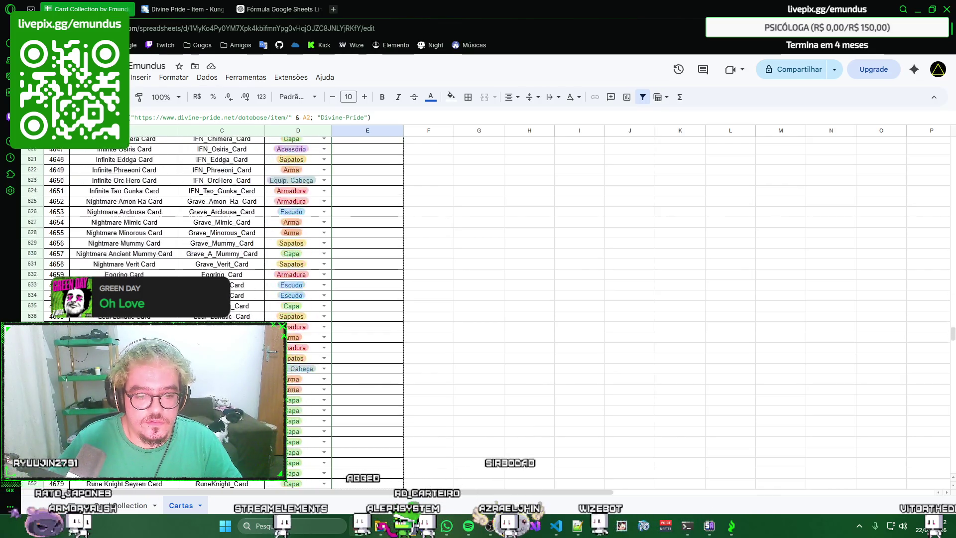
{"action": "scroll", "coordinate": [478, 314], "scroll_direction": "down", "scroll_amount": 10}
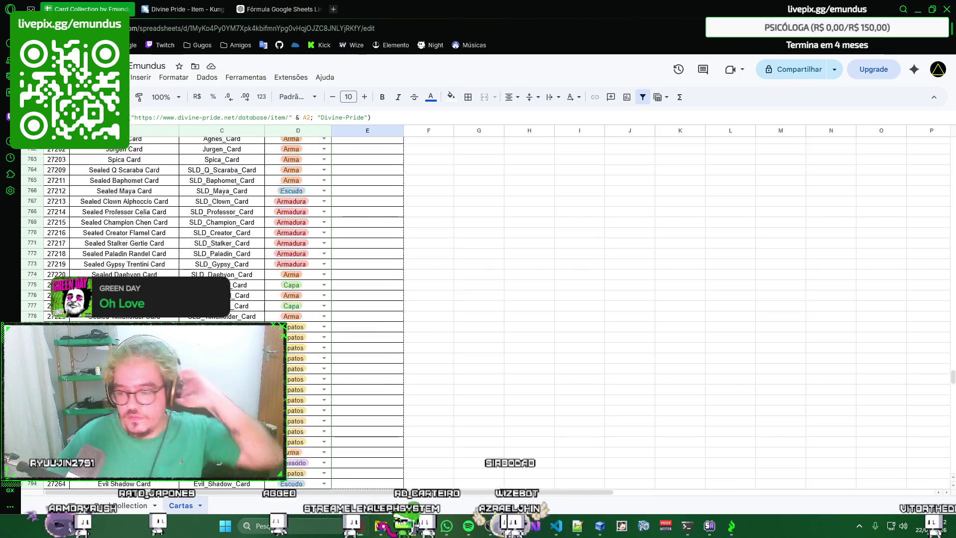
{"action": "scroll", "coordinate": [478, 314], "scroll_direction": "down", "scroll_amount": 10}
{"action": "scroll", "coordinate": [478, 314], "scroll_direction": "down", "scroll_amount": 10}
{"action": "scroll", "coordinate": [479, 315], "scroll_direction": "down", "scroll_amount": 10}
{"action": "scroll", "coordinate": [478, 314], "scroll_direction": "down", "scroll_amount": 10}
{"action": "scroll", "coordinate": [478, 314], "scroll_direction": "down", "scroll_amount": 10}
{"action": "scroll", "coordinate": [478, 314], "scroll_direction": "down", "scroll_amount": 10}
{"action": "scroll", "coordinate": [478, 314], "scroll_direction": "down", "scroll_amount": 10}
{"action": "scroll", "coordinate": [397, 469], "scroll_direction": "down", "scroll_amount": 10}
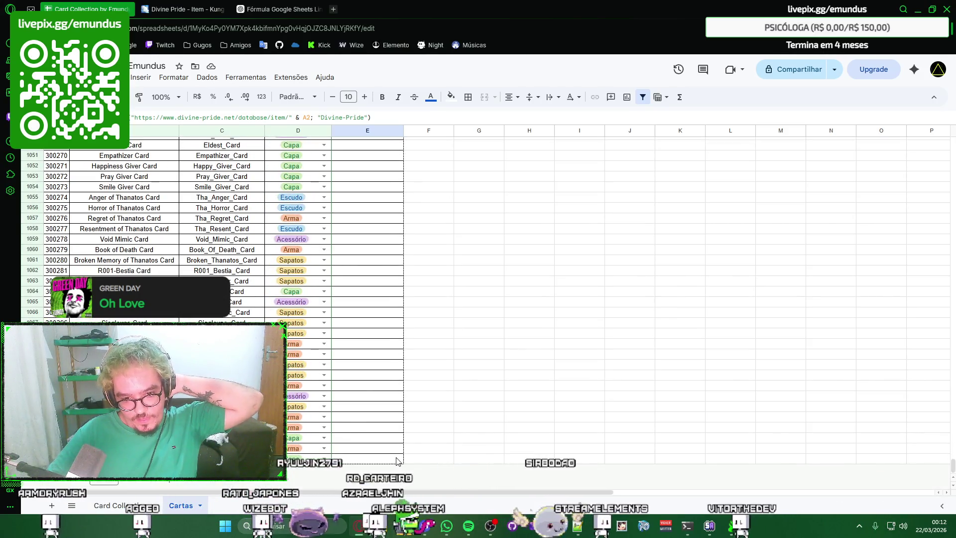
Step: Paste the Divine-Pride HIPERLINK formula down column E for every card row
{"action": "key", "text": "ctrl+v"}
{"action": "left_click", "coordinate": [428, 333]}
{"action": "right_click", "coordinate": [428, 338]}
{"action": "left_click", "coordinate": [426, 339]}
{"action": "scroll", "coordinate": [435, 273], "scroll_direction": "up", "scroll_amount": 15}
{"action": "scroll", "coordinate": [437, 272], "scroll_direction": "up", "scroll_amount": 15}
{"action": "scroll", "coordinate": [439, 270], "scroll_direction": "up", "scroll_amount": 15}
{"action": "scroll", "coordinate": [440, 268], "scroll_direction": "up", "scroll_amount": 10}
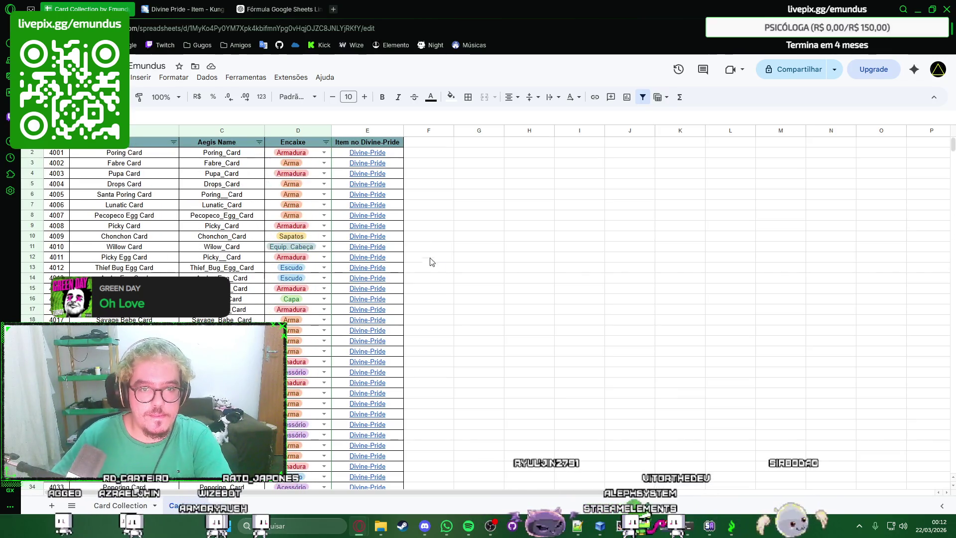
Step: Remove the table filter and recreate it across all five columns, widening column E
{"action": "left_click", "coordinate": [379, 142]}
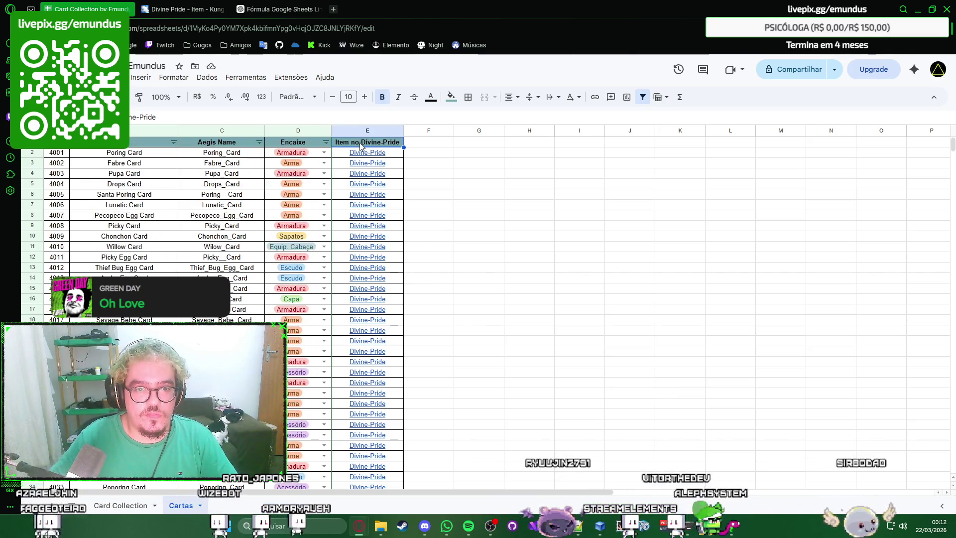
{"action": "right_click", "coordinate": [358, 143]}
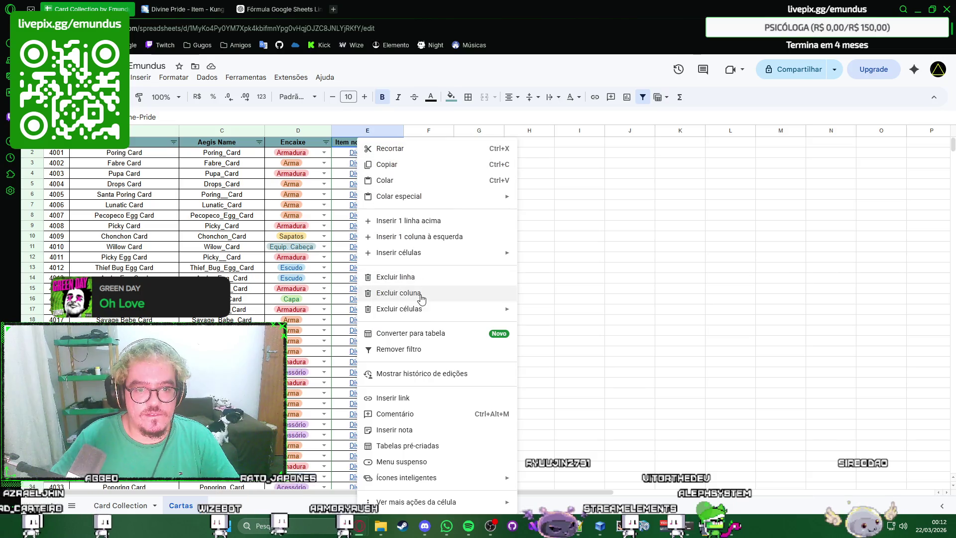
{"action": "left_click", "coordinate": [410, 350]}
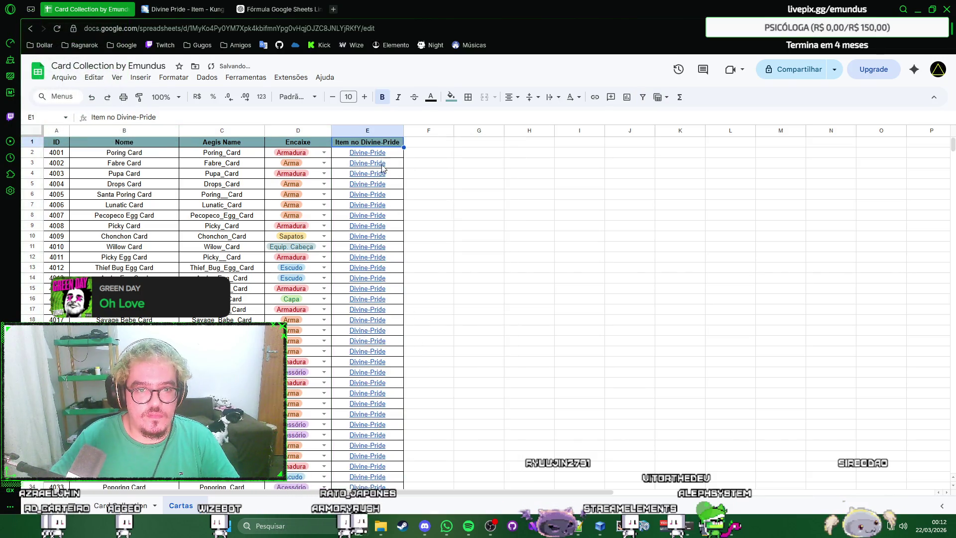
{"action": "right_click", "coordinate": [378, 138]}
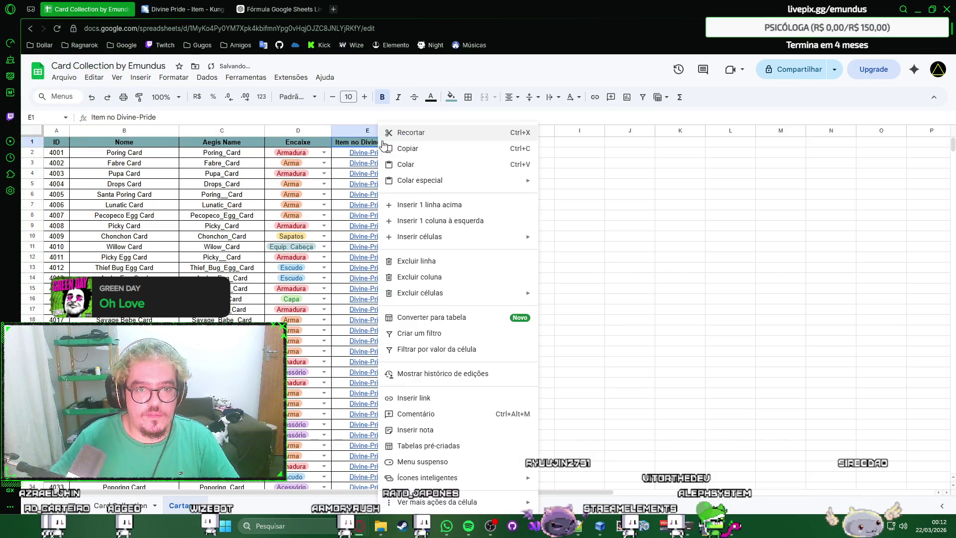
{"action": "left_click", "coordinate": [436, 337]}
{"action": "left_click", "coordinate": [418, 156]}
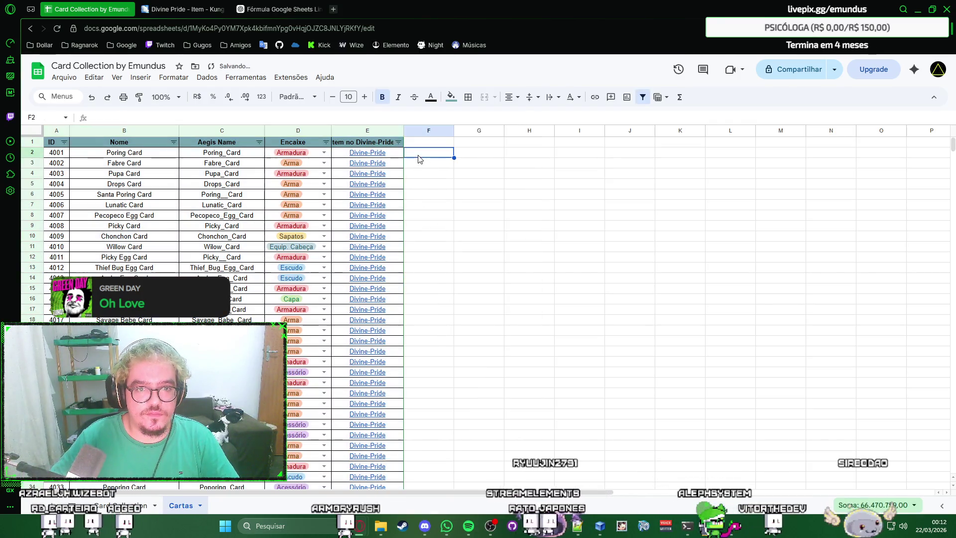
{"action": "left_click_drag", "start_coordinate": [404, 129], "coordinate": [409, 129]}
{"action": "left_click", "coordinate": [441, 163]}
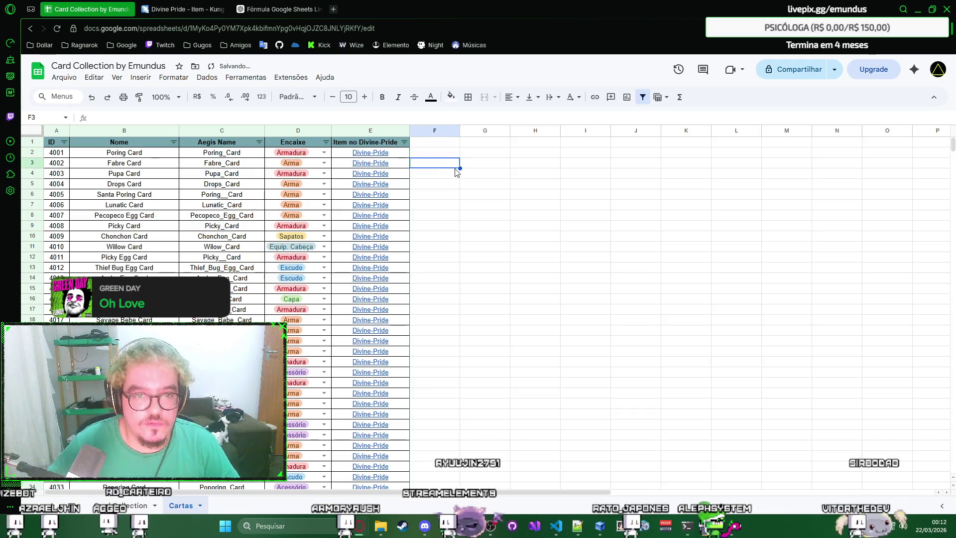
Step: Rename the column E header to 'Link no Divine-Pride'
{"action": "left_click", "coordinate": [385, 142]}
{"action": "type", "text": "D"}
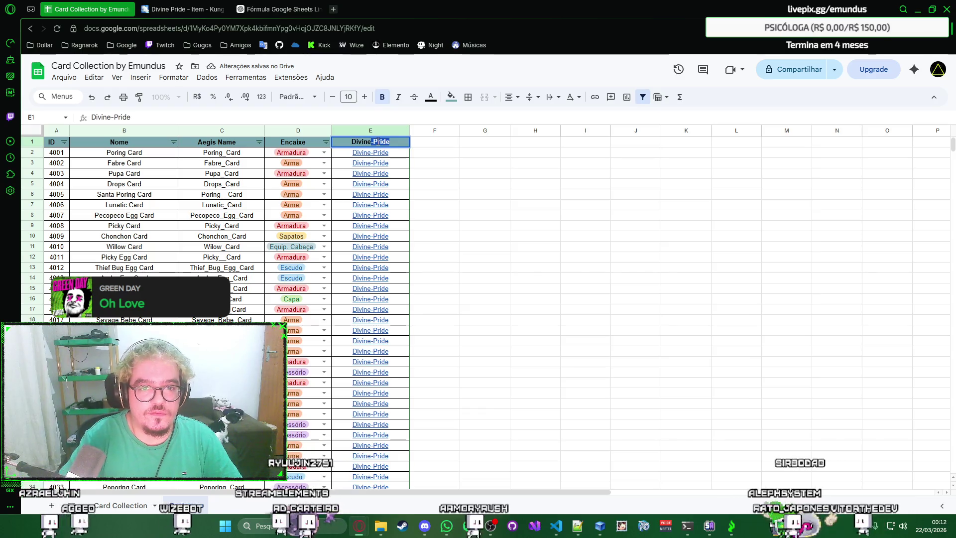
{"action": "key", "text": "Return"}
{"action": "left_click", "coordinate": [379, 145]}
{"action": "type", "text": "Link no Divine-Pride"}
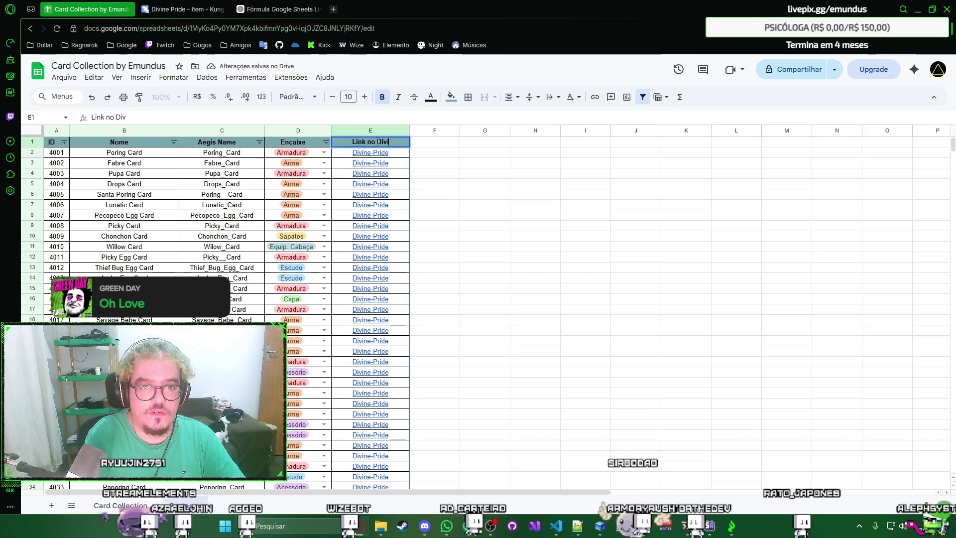
{"action": "key", "text": "Return"}
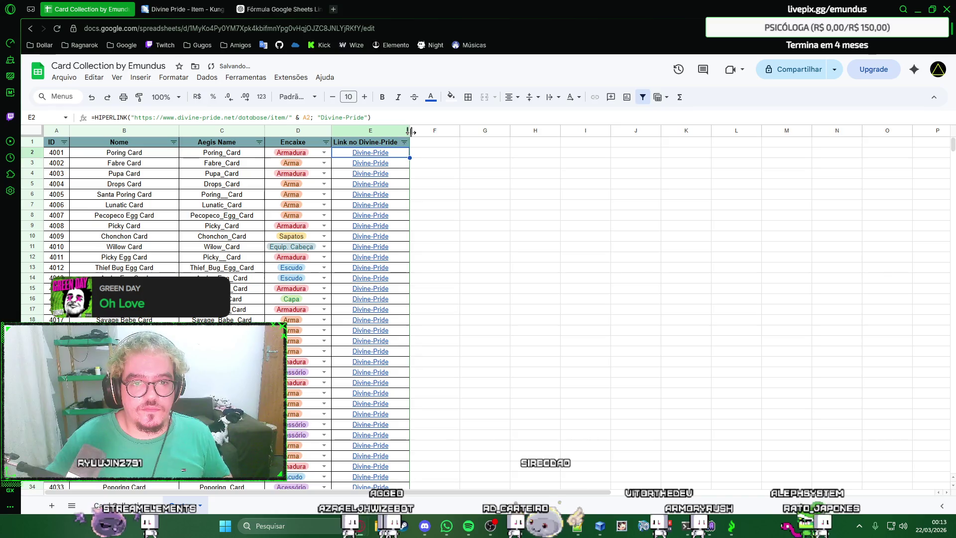
Step: Widen column E a little more and close the link preview
{"action": "left_click_drag", "start_coordinate": [413, 132], "coordinate": [417, 133]}
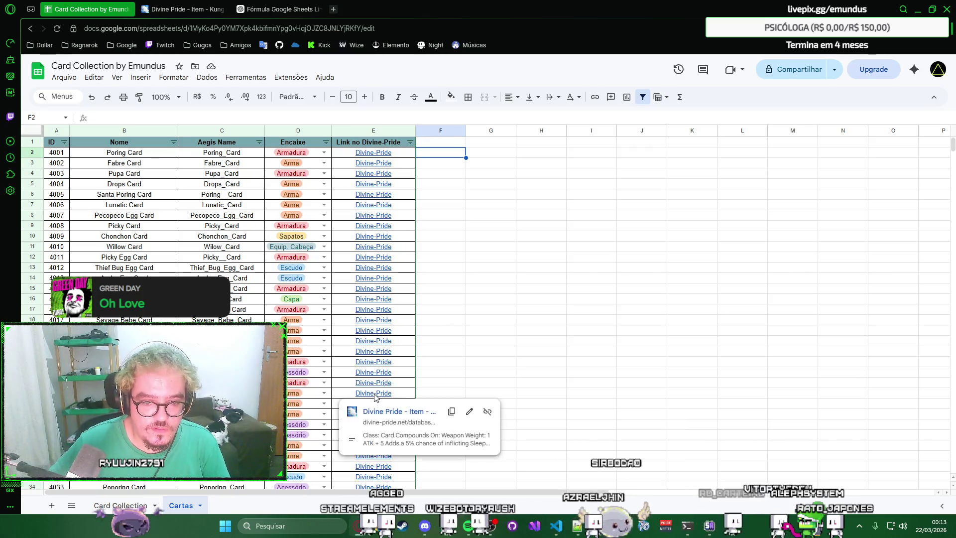
{"action": "mouse_move", "coordinate": [373, 403]}
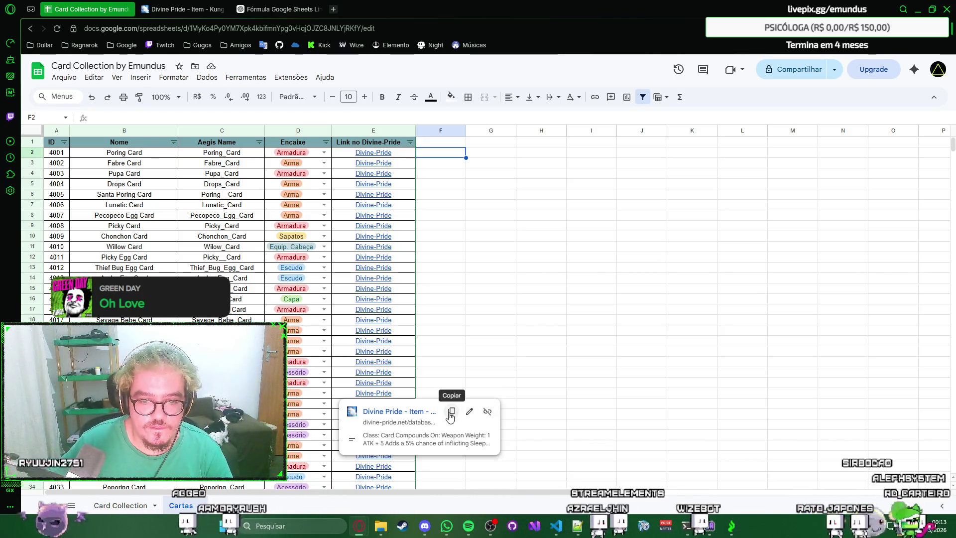
{"action": "left_click", "coordinate": [483, 311]}
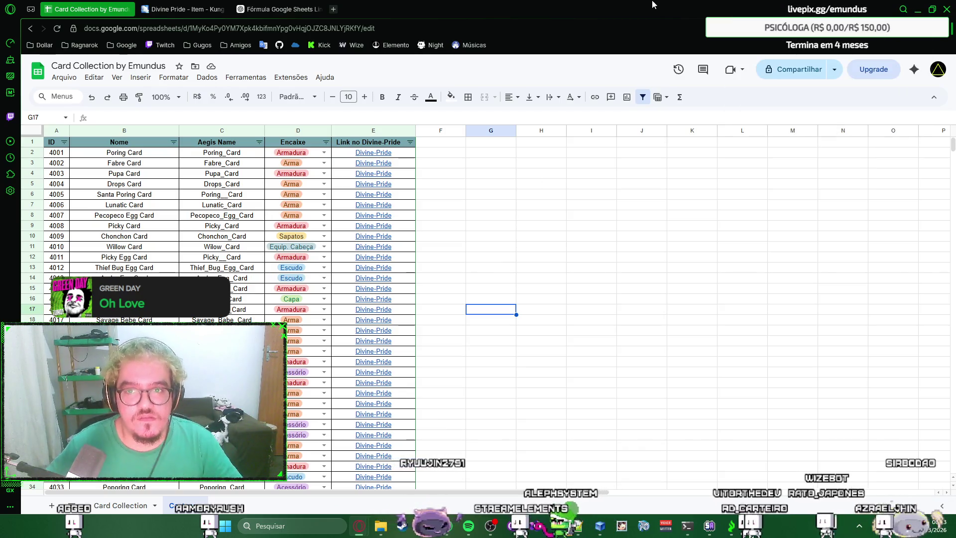
{"action": "left_click", "coordinate": [459, 155]}
{"action": "right_click", "coordinate": [459, 156]}
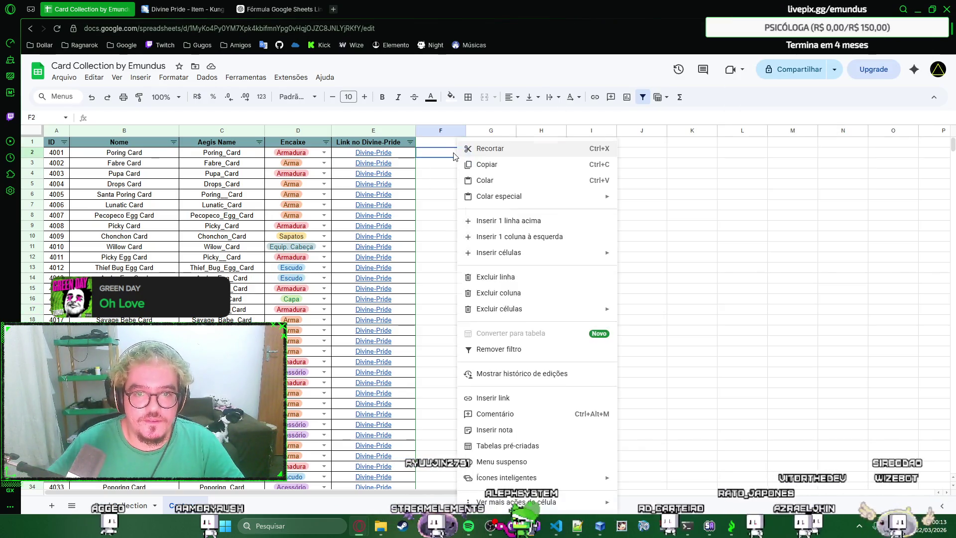
{"action": "left_click", "coordinate": [454, 156]}
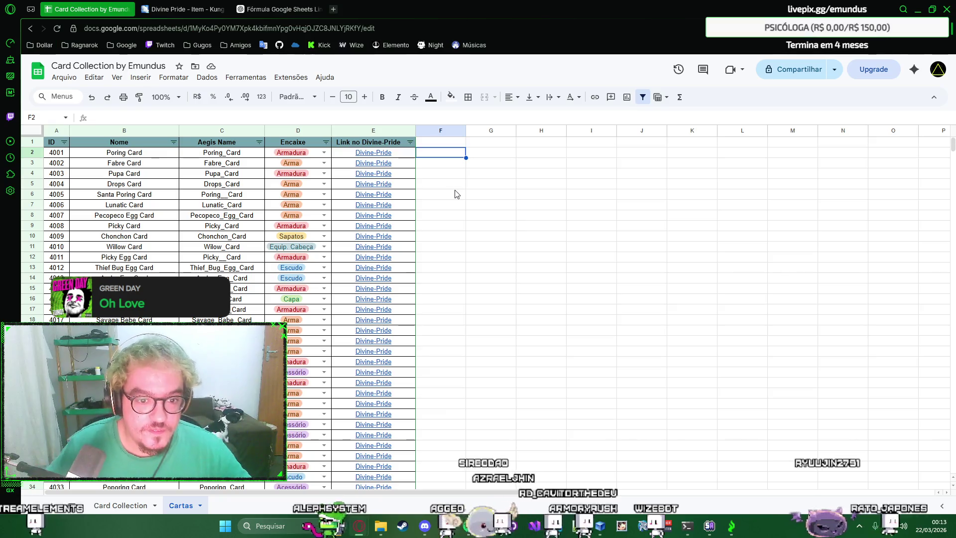
Step: Look over cells beside the table, then switch to the Divine Pride item page tab
{"action": "left_click", "coordinate": [453, 163]}
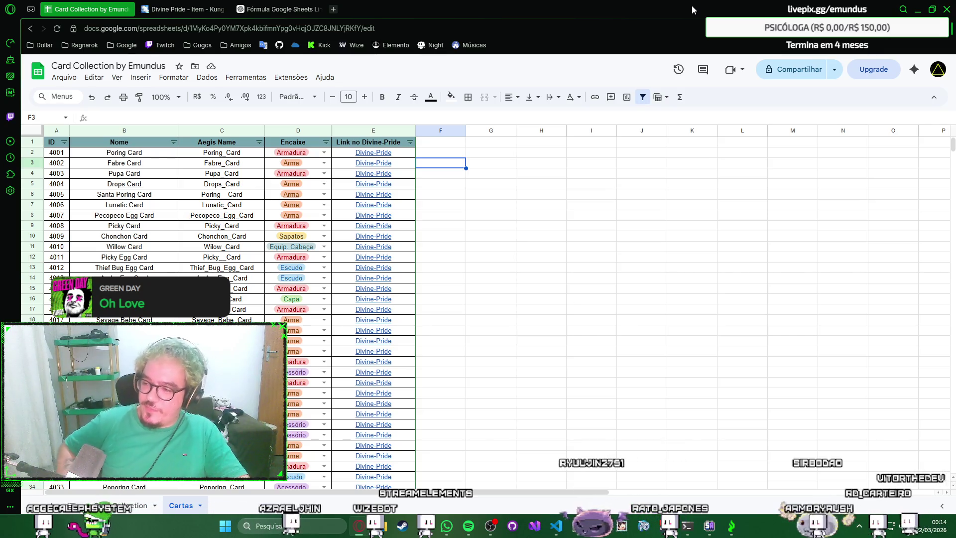
{"action": "right_click", "coordinate": [581, 173]}
{"action": "key", "text": "Escape"}
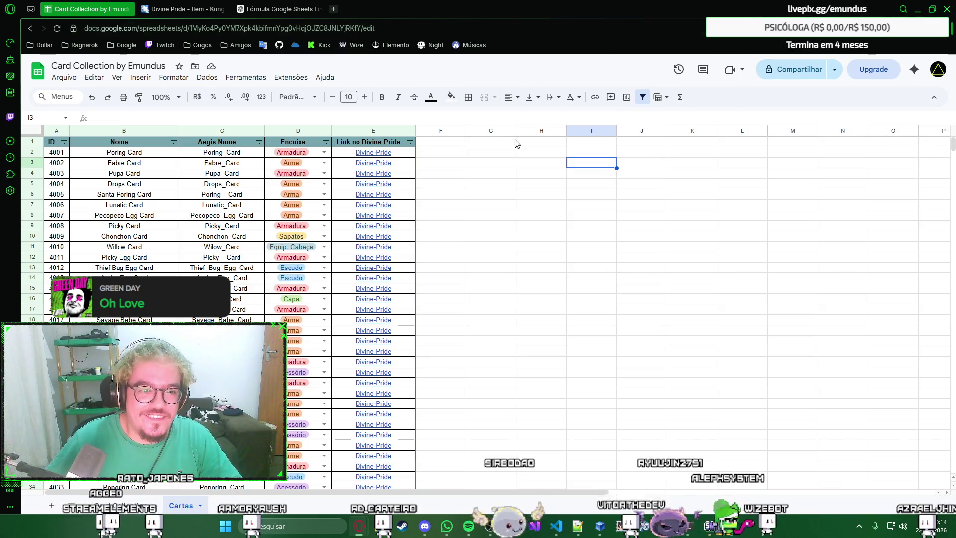
{"action": "left_click", "coordinate": [443, 156]}
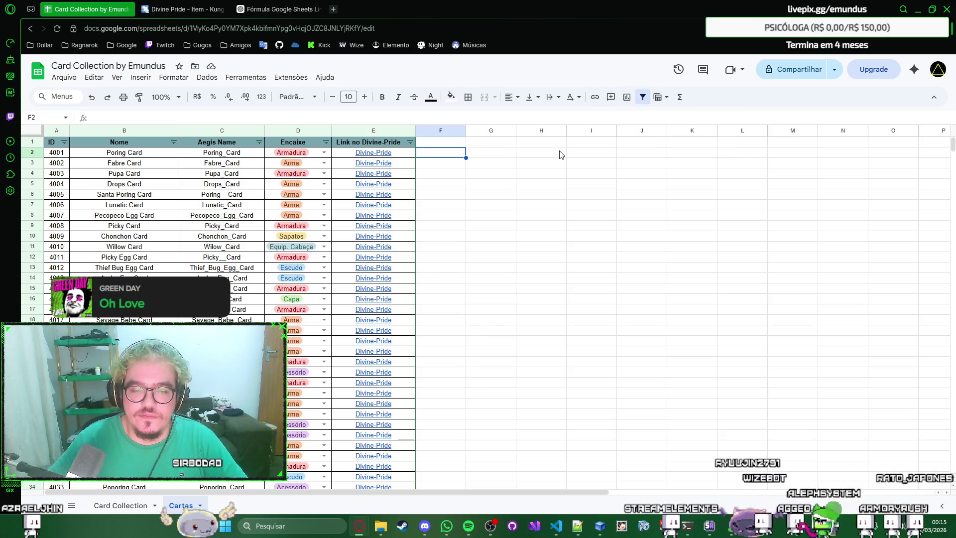
{"action": "left_click_drag", "start_coordinate": [559, 154], "coordinate": [518, 153]}
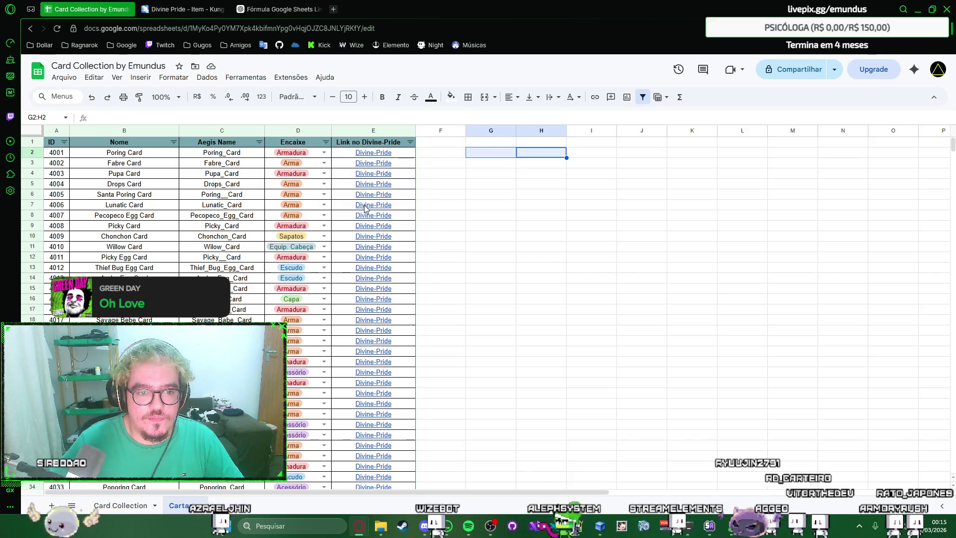
{"action": "right_click", "coordinate": [519, 198]}
{"action": "left_click", "coordinate": [518, 200]}
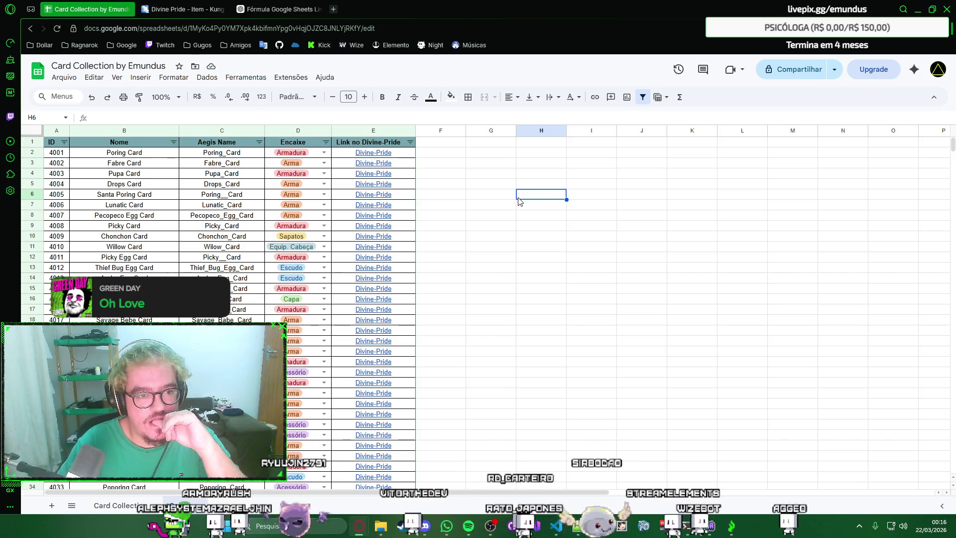
{"action": "key", "text": "ctrl+Tab"}
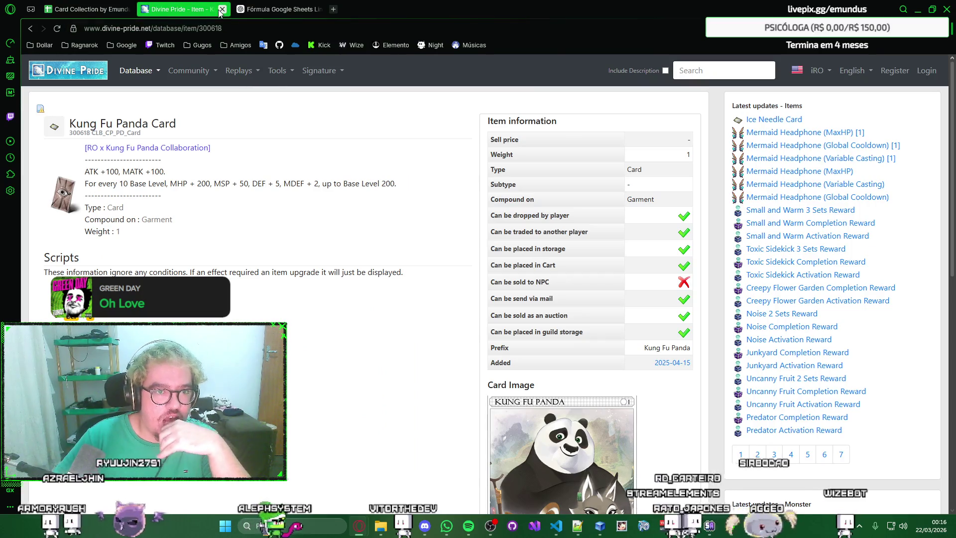
Step: Close the Divine Pride and ChatGPT tabs and switch to the Card Collection sheet
{"action": "left_click", "coordinate": [221, 11]}
{"action": "left_click", "coordinate": [222, 10]}
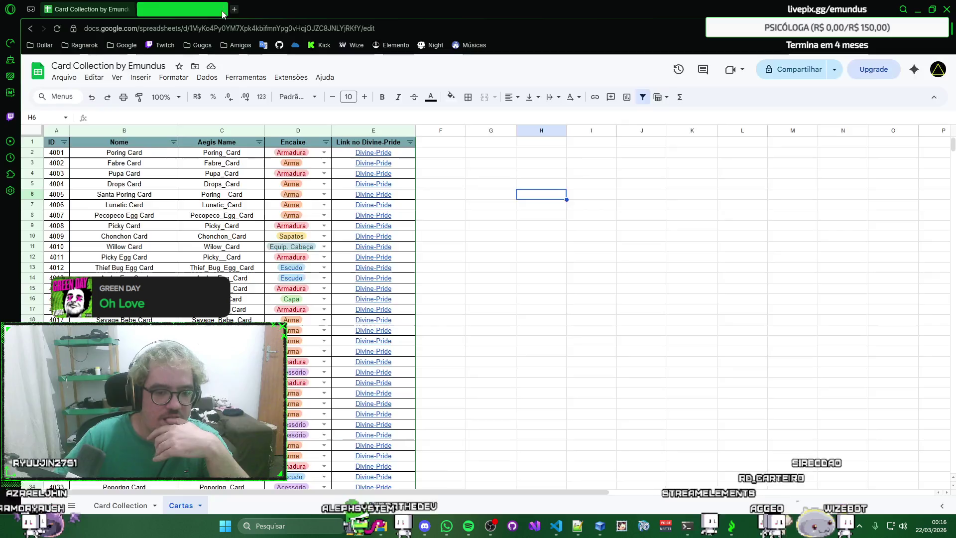
{"action": "left_click", "coordinate": [528, 173]}
{"action": "key", "text": "ctrl+c"}
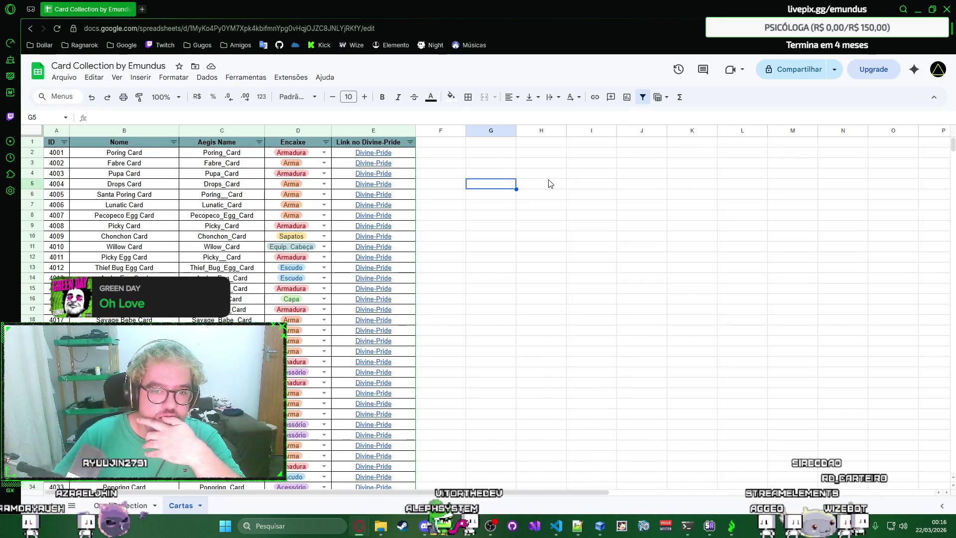
{"action": "key", "text": "ctrl+z"}
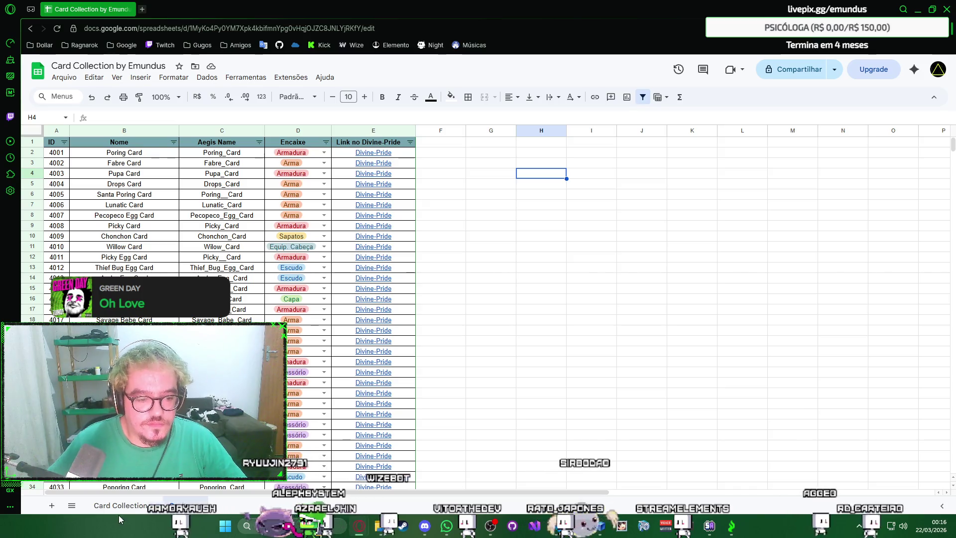
{"action": "key", "text": "ctrl+shift+Page_Up"}
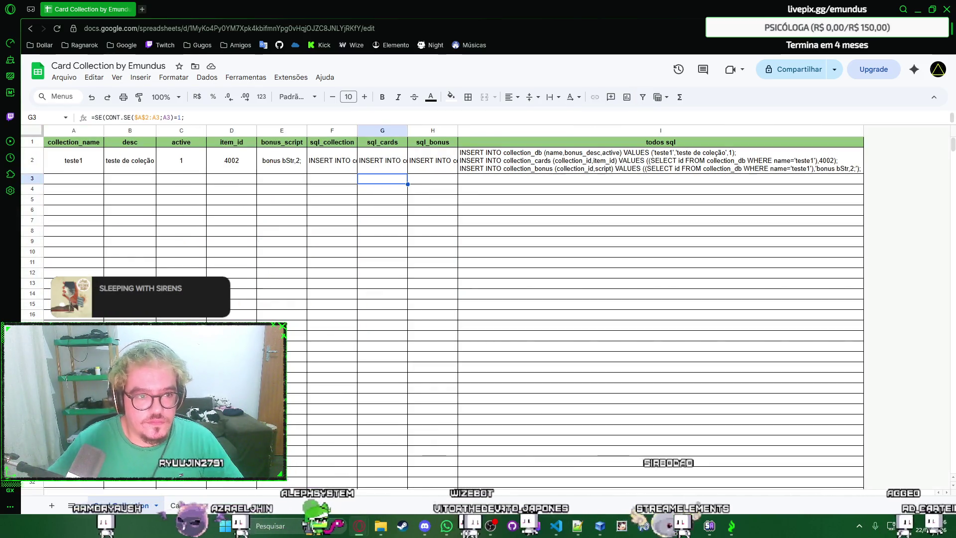
{"action": "key", "text": "ctrl+shift+Page_Down"}
{"action": "left_click", "coordinate": [135, 506]}
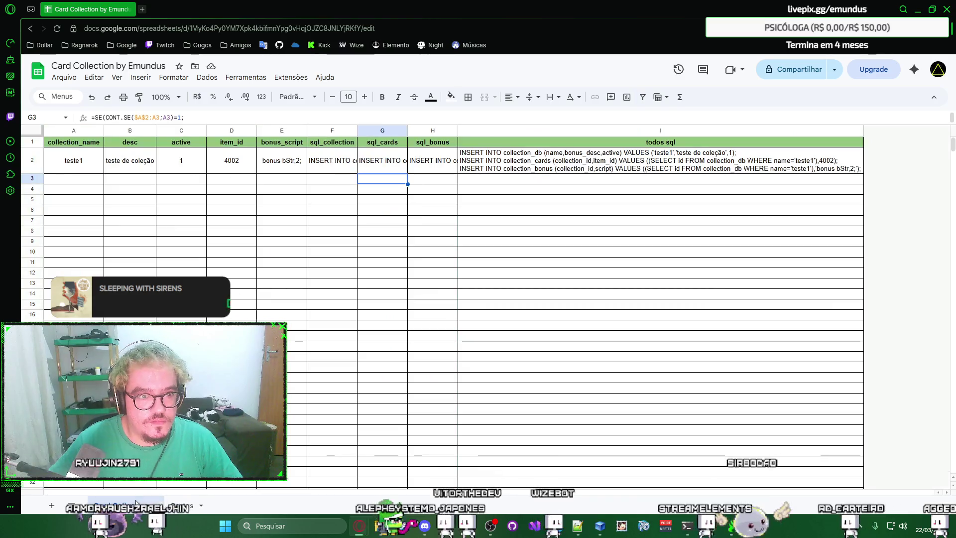
{"action": "left_click", "coordinate": [182, 506]}
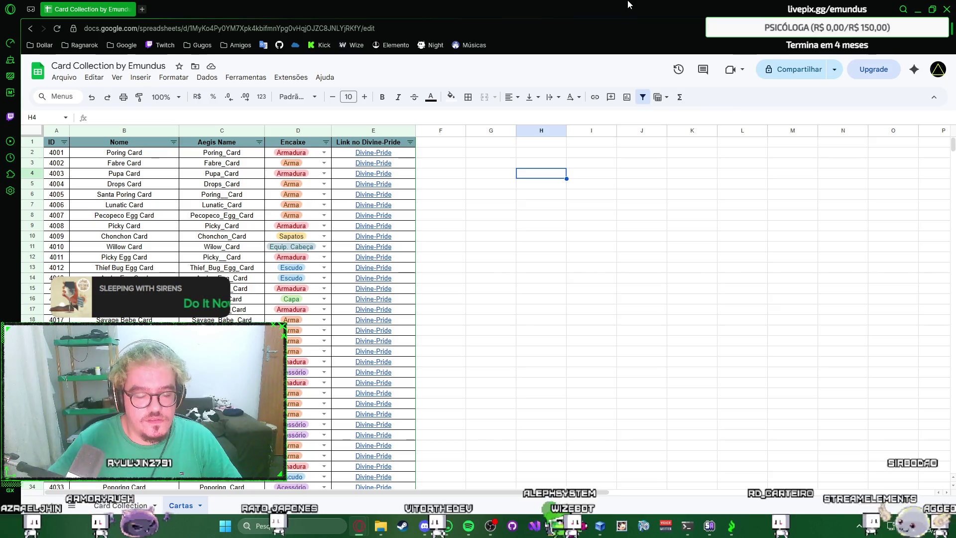
{"action": "left_click", "coordinate": [522, 156]}
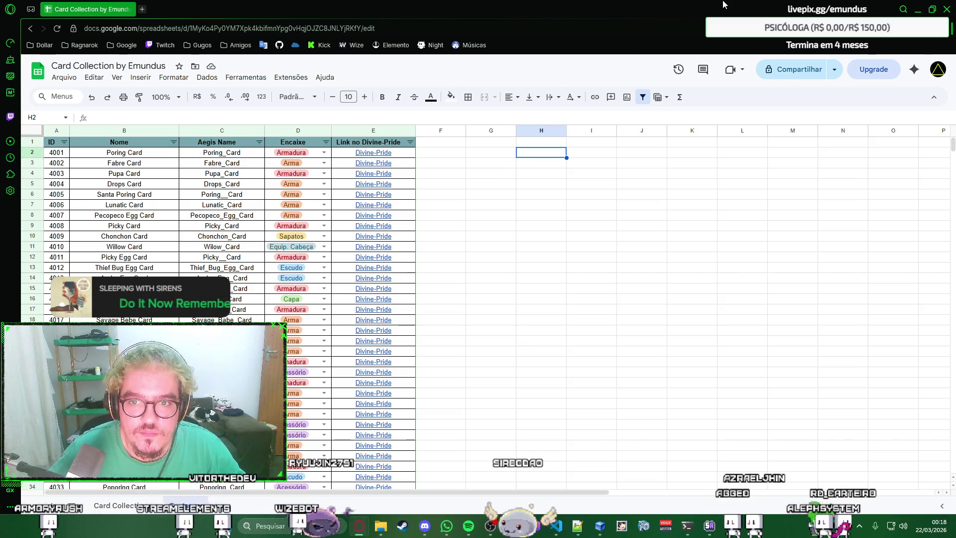
Step: From the Google Sheets home page in a new tab, open the Item_Bonus by SmokeWorld spreadsheet
{"action": "double_click", "coordinate": [660, 5]}
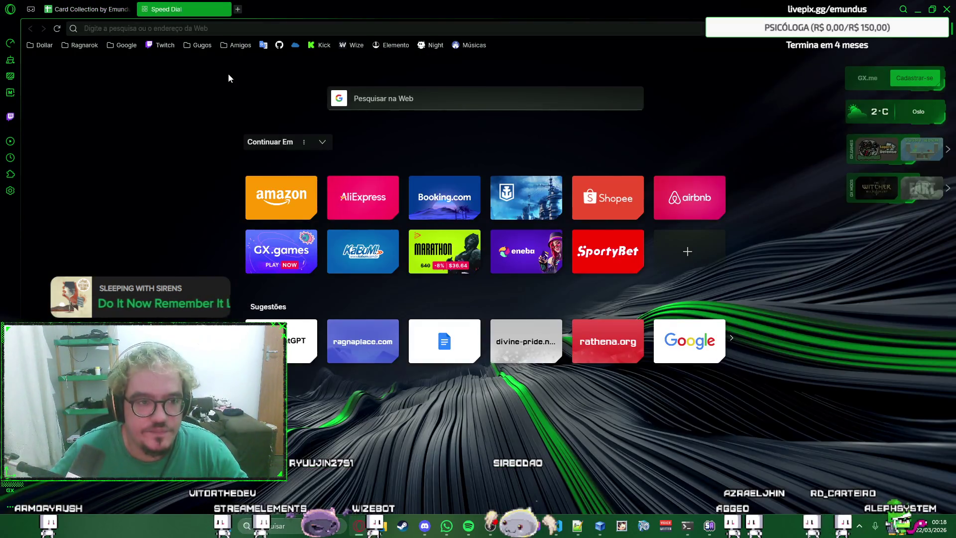
{"action": "key", "text": "ctrl+w"}
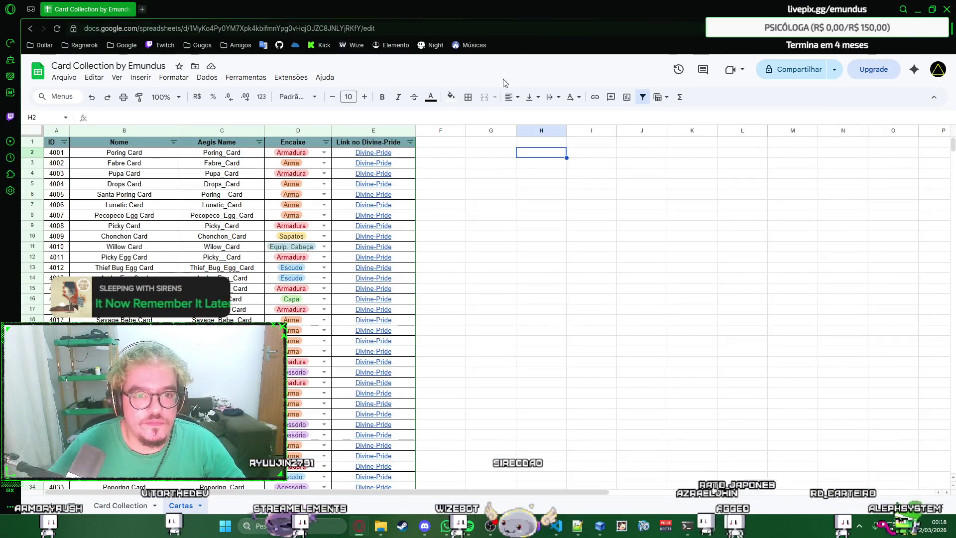
{"action": "left_click", "coordinate": [494, 146]}
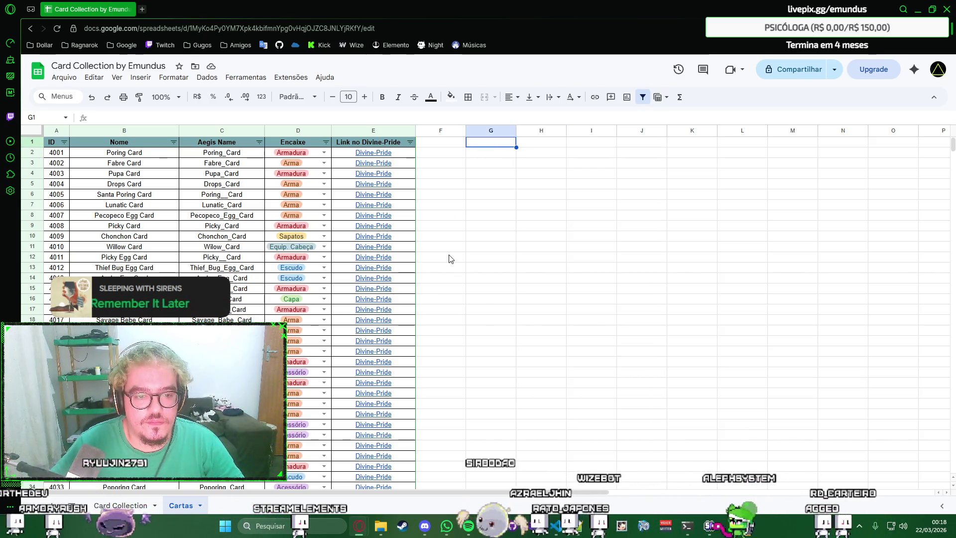
{"action": "left_click", "coordinate": [542, 144]}
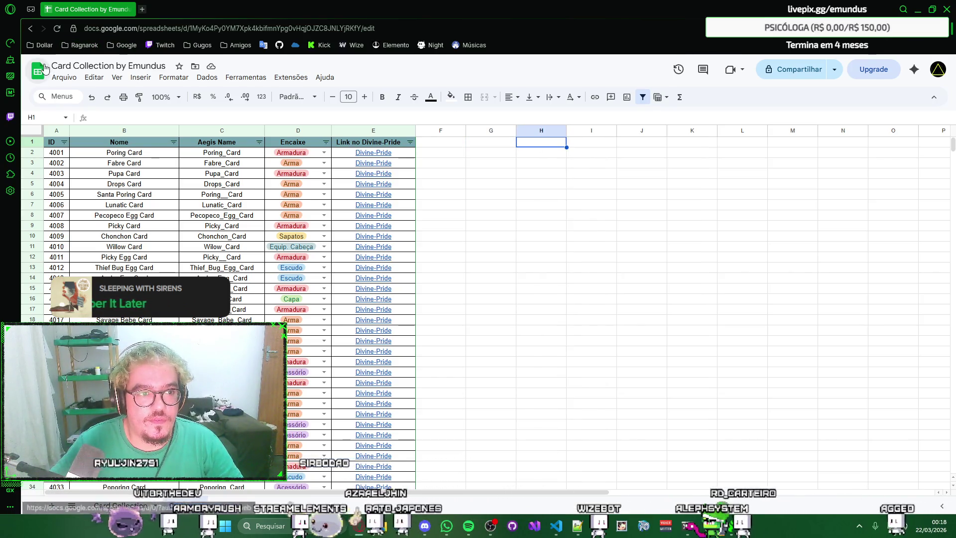
{"action": "left_click", "coordinate": [37, 71]}
{"action": "left_click", "coordinate": [196, 6]}
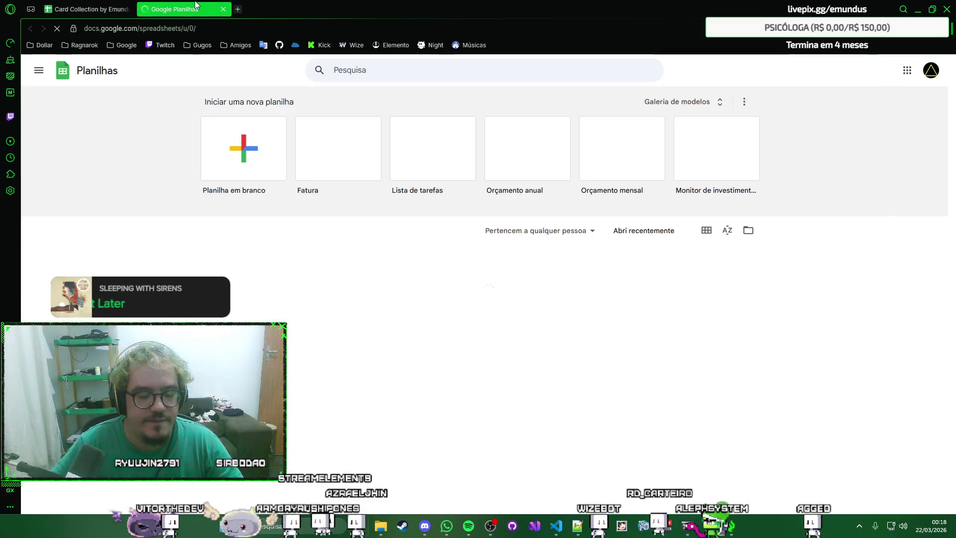
{"action": "scroll", "coordinate": [203, 240], "scroll_direction": "down", "scroll_amount": 2}
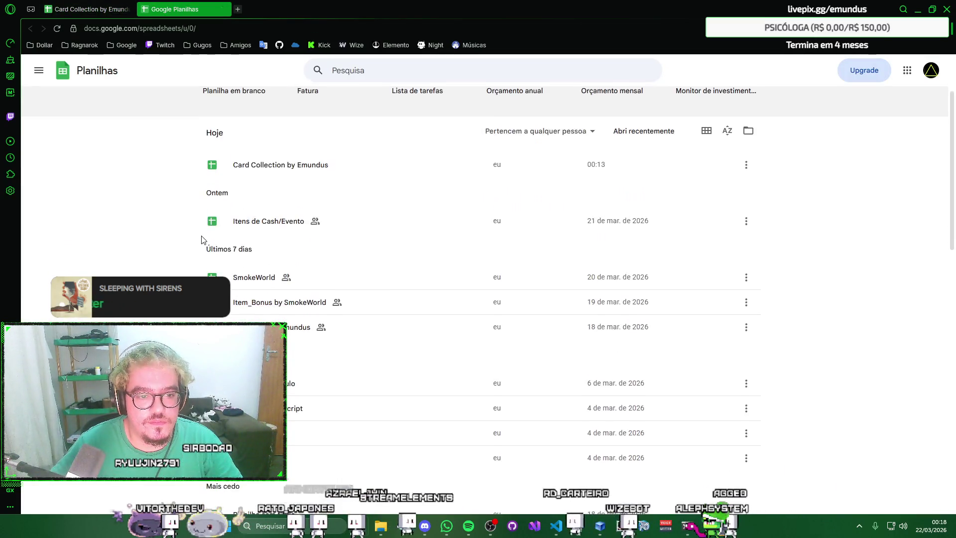
{"action": "scroll", "coordinate": [198, 239], "scroll_direction": "down", "scroll_amount": 2}
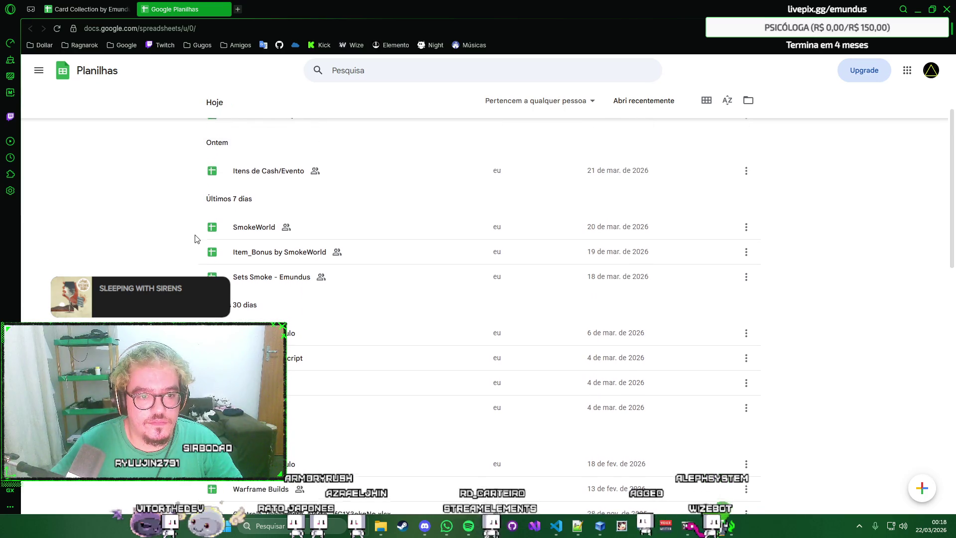
{"action": "left_click", "coordinate": [318, 203]}
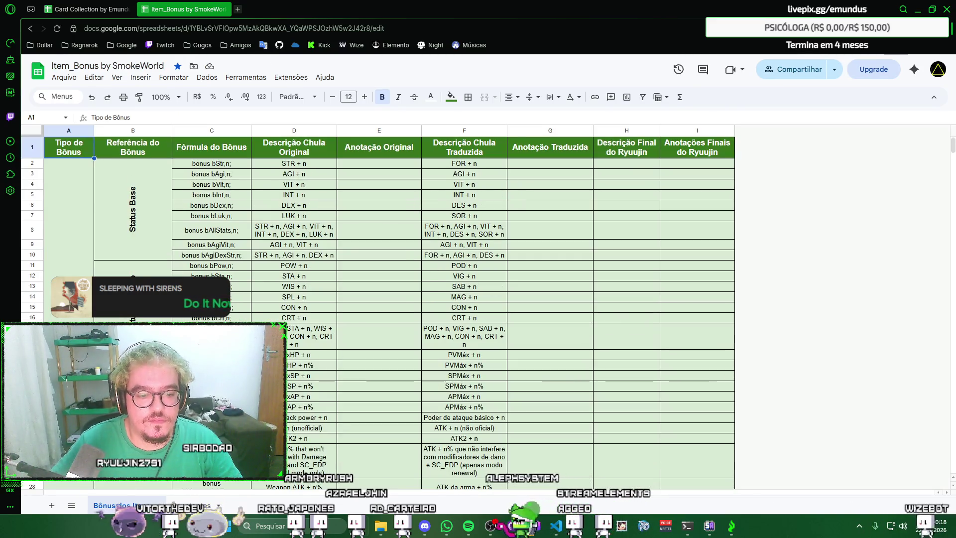
Step: Look through the Constantes and Bônus dos Itens sheets, then return to the Card Collection tab
{"action": "left_click", "coordinate": [185, 504]}
{"action": "left_click", "coordinate": [127, 505]}
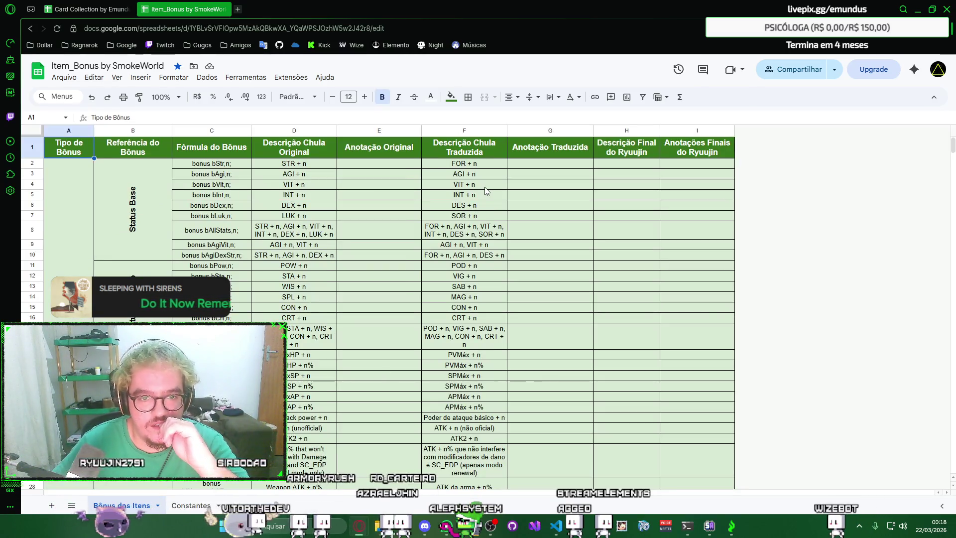
{"action": "scroll", "coordinate": [485, 184], "scroll_direction": "down", "scroll_amount": 10}
{"action": "scroll", "coordinate": [484, 184], "scroll_direction": "down", "scroll_amount": 5}
{"action": "scroll", "coordinate": [485, 184], "scroll_direction": "up", "scroll_amount": 15}
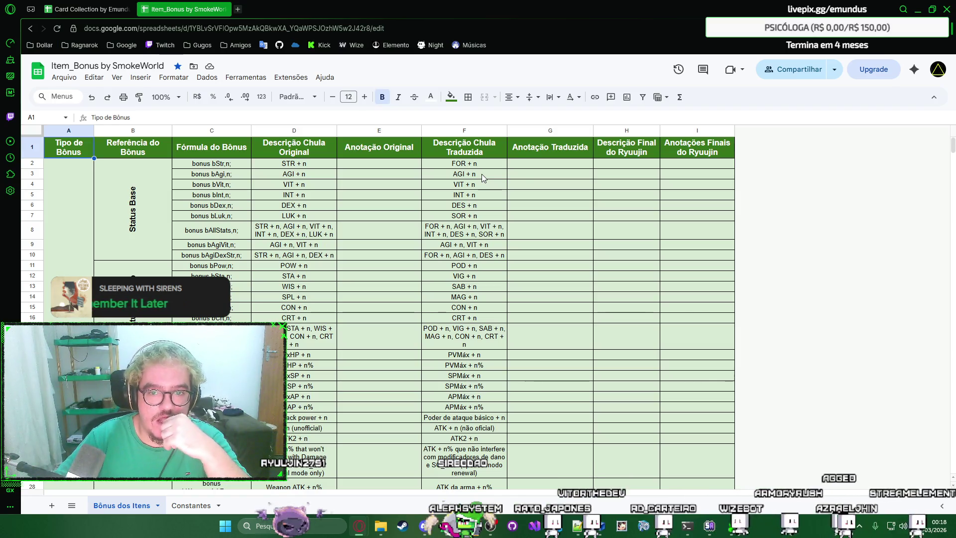
{"action": "mouse_move", "coordinate": [954, 152]}
{"action": "left_mouse_down"}
{"action": "mouse_move", "coordinate": [921, 332]}
{"action": "mouse_move", "coordinate": [925, 145]}
{"action": "mouse_move", "coordinate": [914, 493]}
{"action": "left_mouse_up"}
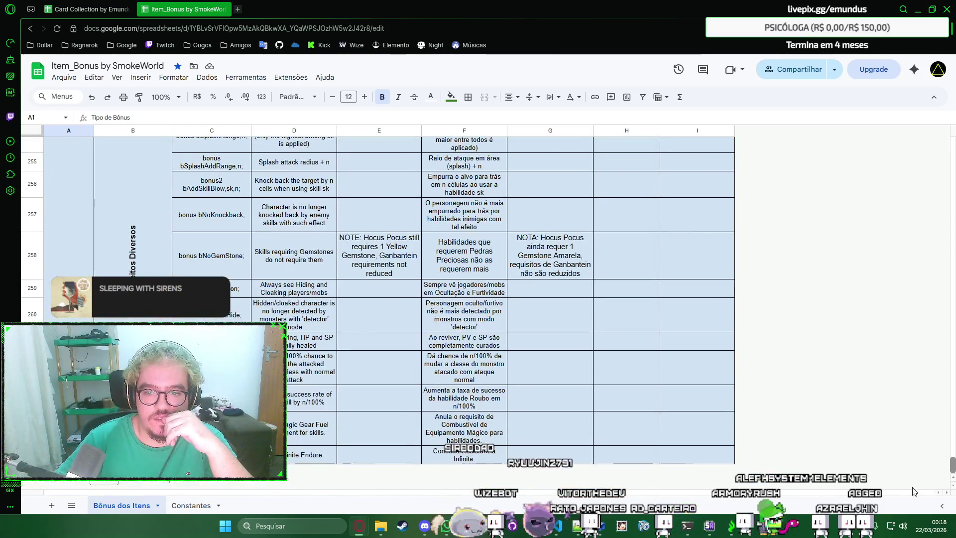
{"action": "left_click_drag", "start_coordinate": [913, 493], "coordinate": [926, 126]}
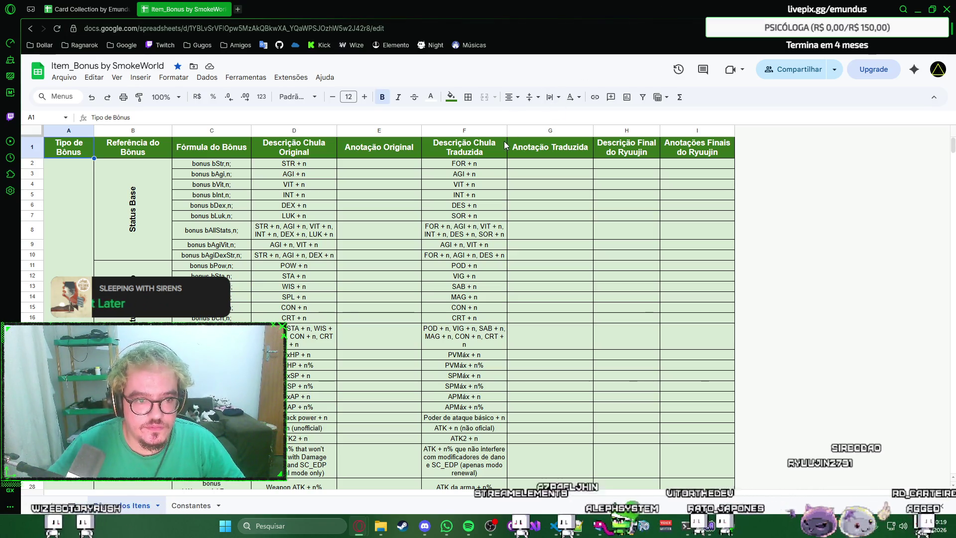
{"action": "right_click", "coordinate": [521, 165]}
{"action": "left_click", "coordinate": [521, 165]}
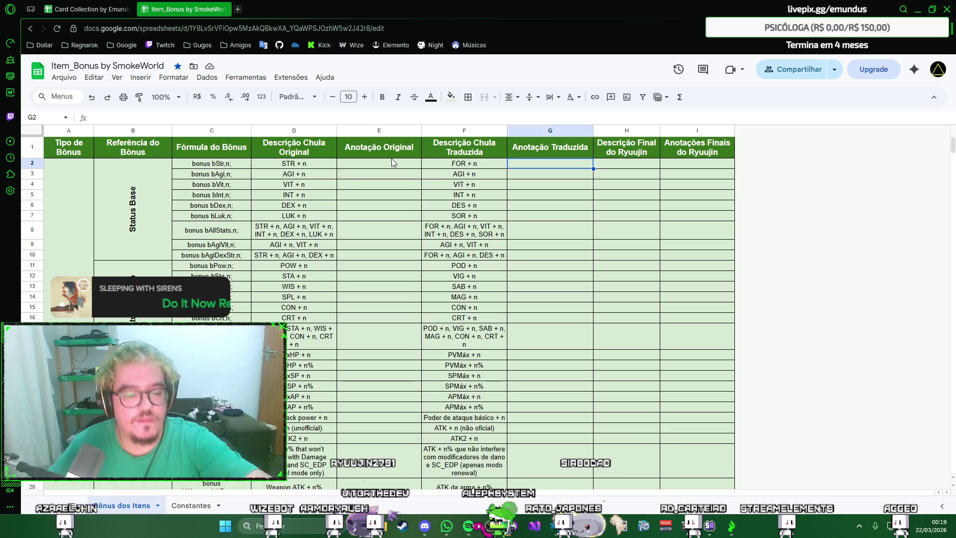
{"action": "scroll", "coordinate": [391, 162], "scroll_direction": "down", "scroll_amount": 2}
{"action": "scroll", "coordinate": [391, 161], "scroll_direction": "down", "scroll_amount": 3}
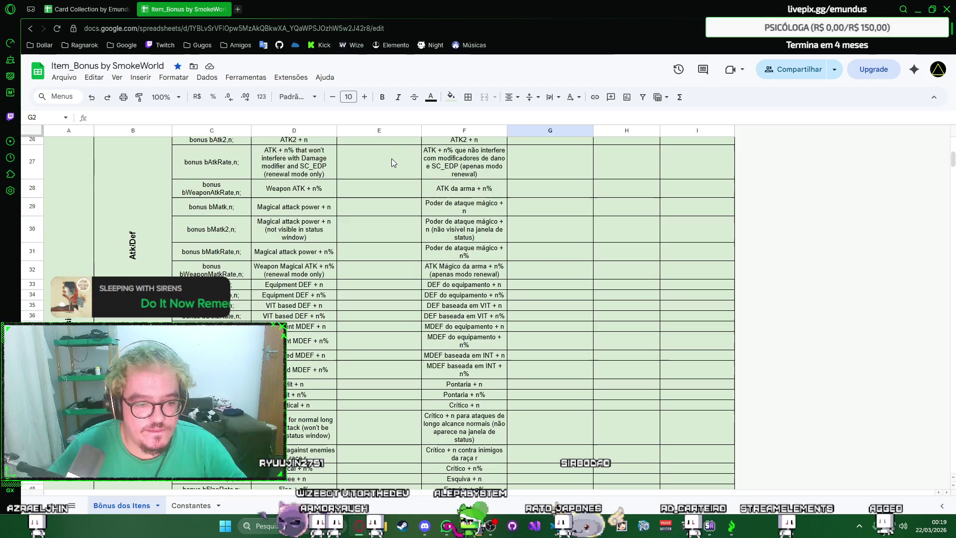
{"action": "scroll", "coordinate": [388, 164], "scroll_direction": "down", "scroll_amount": 3}
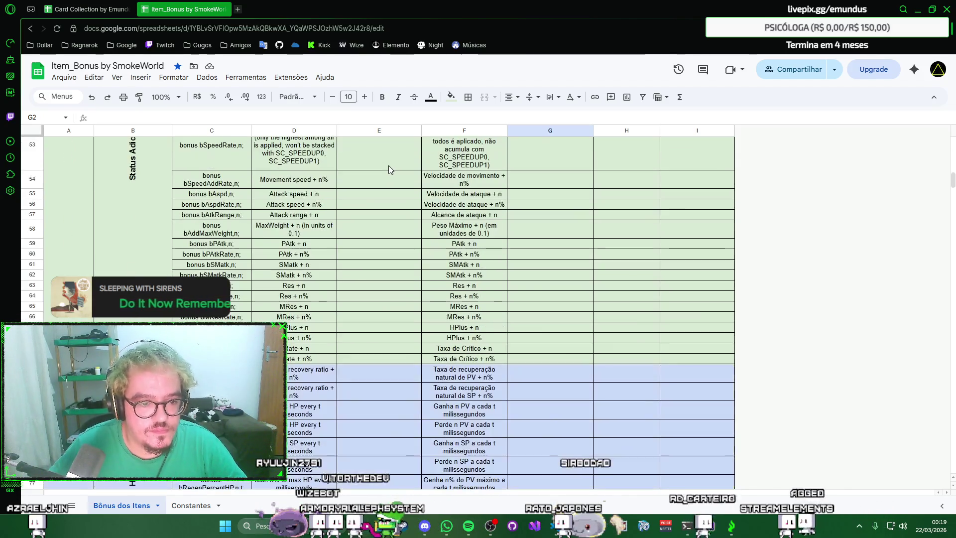
{"action": "scroll", "coordinate": [388, 166], "scroll_direction": "down", "scroll_amount": 2}
{"action": "scroll", "coordinate": [388, 166], "scroll_direction": "down", "scroll_amount": 1}
{"action": "scroll", "coordinate": [389, 165], "scroll_direction": "down", "scroll_amount": 1}
{"action": "scroll", "coordinate": [388, 166], "scroll_direction": "down", "scroll_amount": 1}
{"action": "scroll", "coordinate": [388, 165], "scroll_direction": "down", "scroll_amount": 1}
{"action": "scroll", "coordinate": [388, 166], "scroll_direction": "up", "scroll_amount": 2}
{"action": "scroll", "coordinate": [389, 165], "scroll_direction": "up", "scroll_amount": 2}
{"action": "scroll", "coordinate": [389, 165], "scroll_direction": "up", "scroll_amount": 3}
{"action": "scroll", "coordinate": [389, 165], "scroll_direction": "up", "scroll_amount": 3}
{"action": "scroll", "coordinate": [389, 165], "scroll_direction": "up", "scroll_amount": 2}
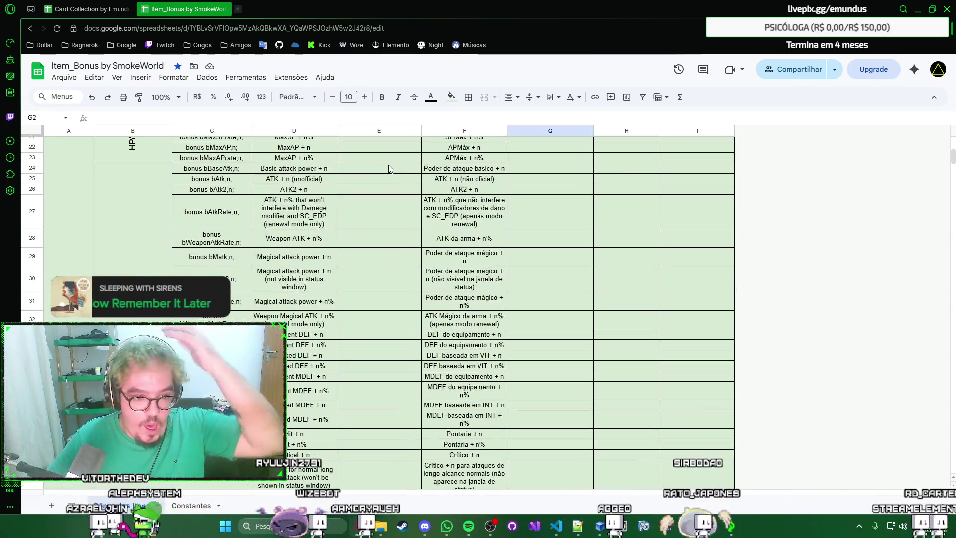
{"action": "scroll", "coordinate": [388, 165], "scroll_direction": "up", "scroll_amount": 2}
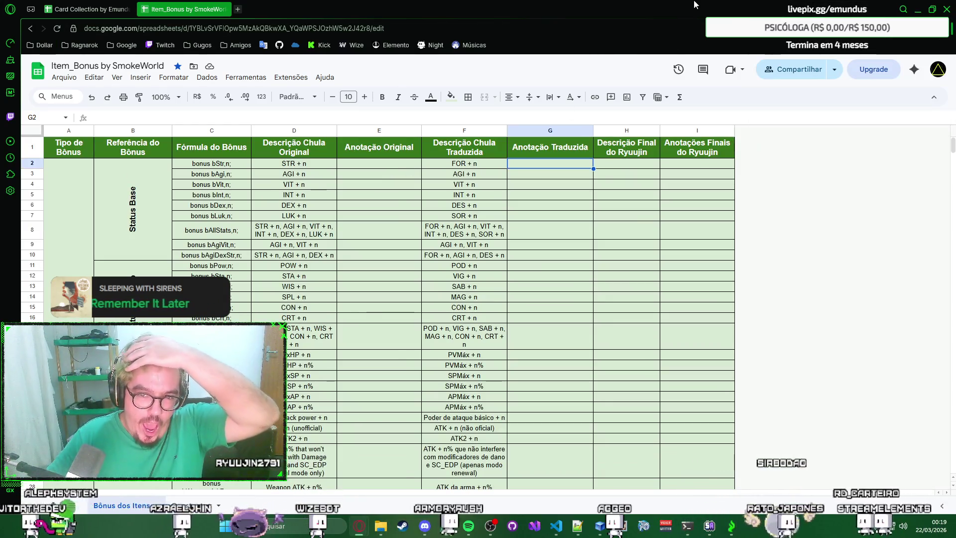
{"action": "right_click", "coordinate": [723, 4]}
{"action": "key", "text": "Escape"}
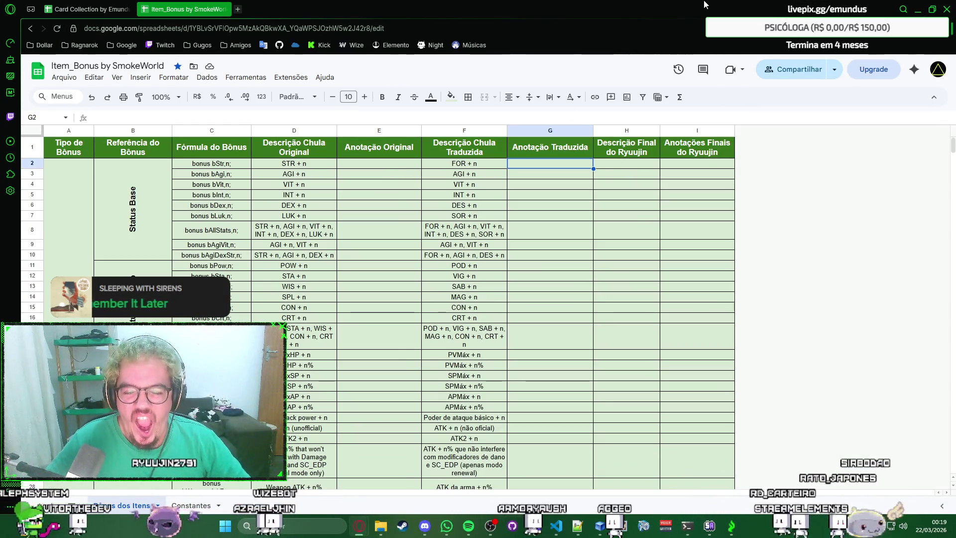
{"action": "key", "text": "ctrl+Tab"}
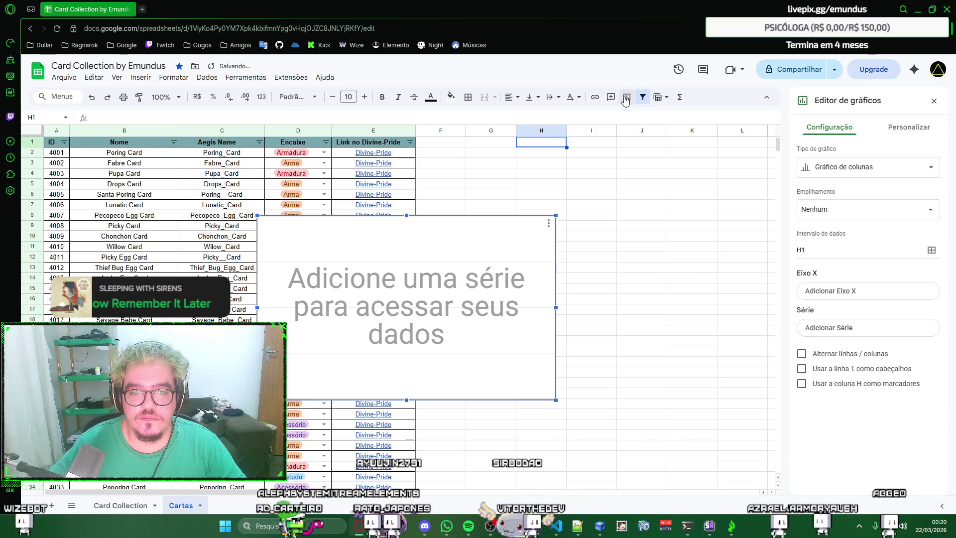
Step: Move the empty chart over columns F–L, keep it an unstacked column chart, and start adding an X-axis range
{"action": "left_click_drag", "start_coordinate": [455, 278], "coordinate": [643, 236]}
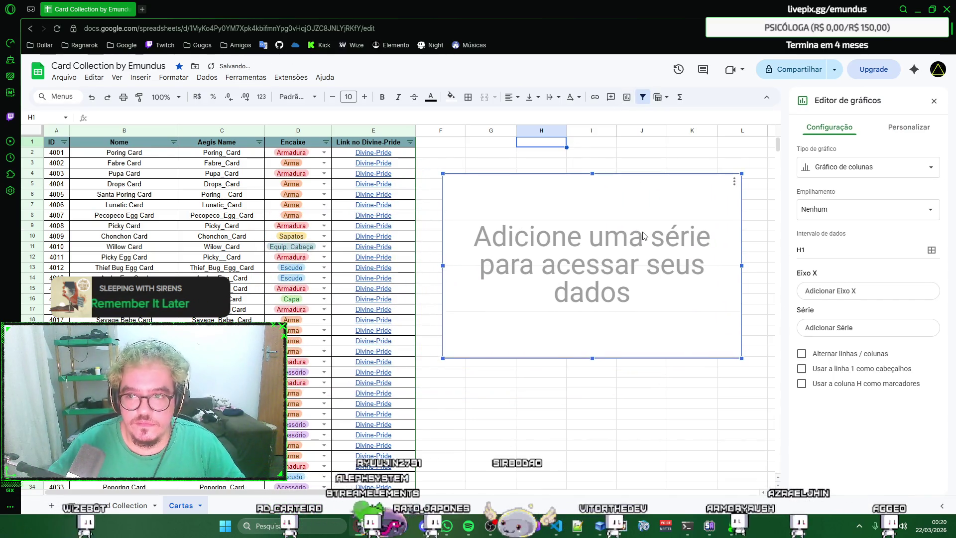
{"action": "left_click", "coordinate": [930, 170]}
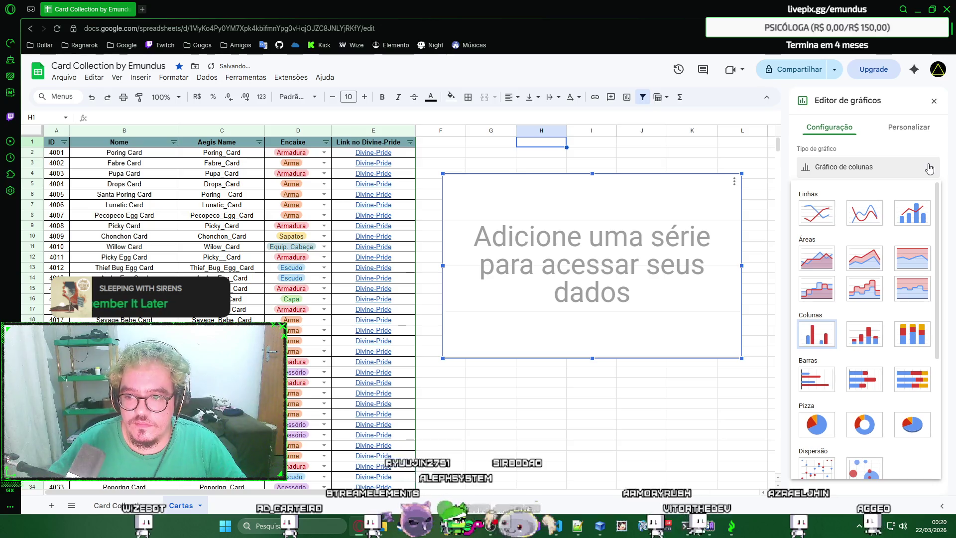
{"action": "left_click", "coordinate": [929, 171]}
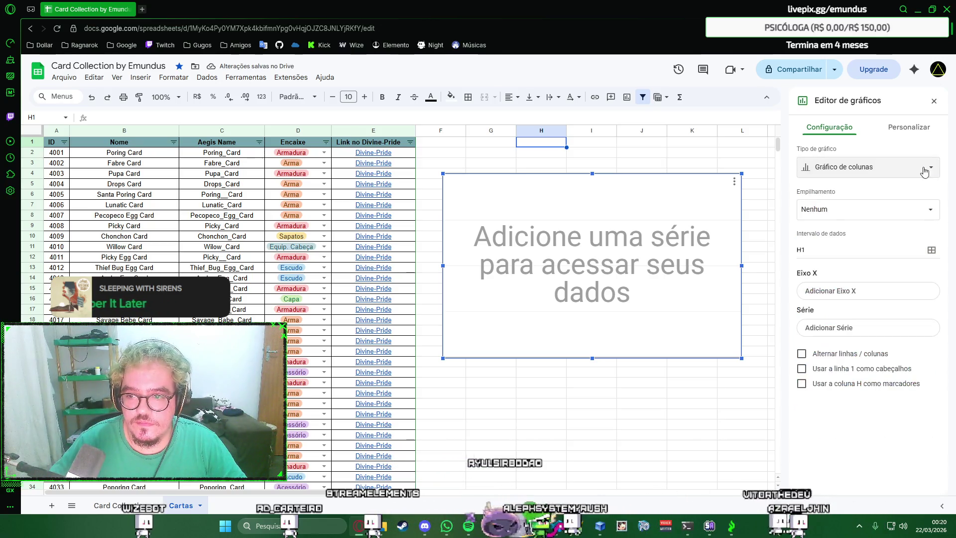
{"action": "left_click", "coordinate": [898, 212]}
{"action": "left_click", "coordinate": [890, 222]}
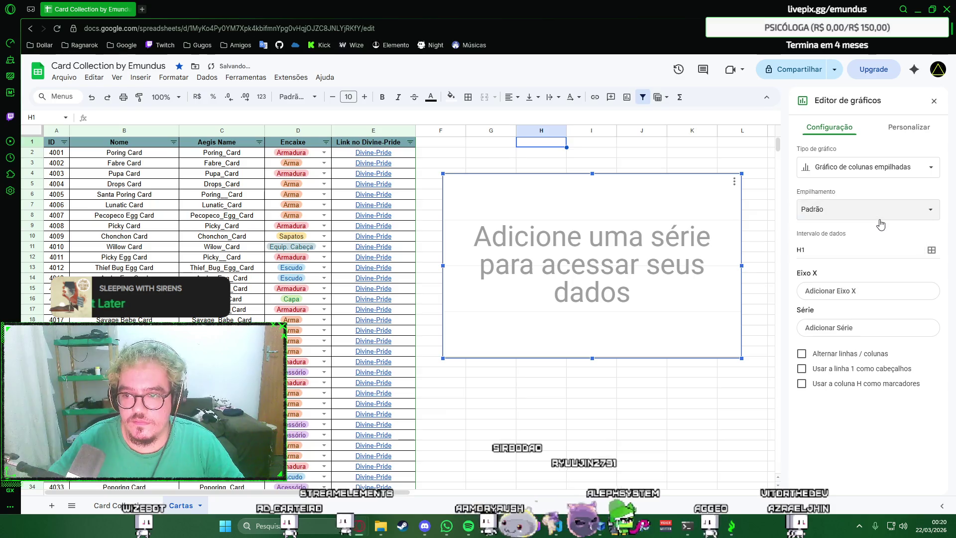
{"action": "left_click", "coordinate": [894, 217]}
{"action": "left_click", "coordinate": [856, 193]}
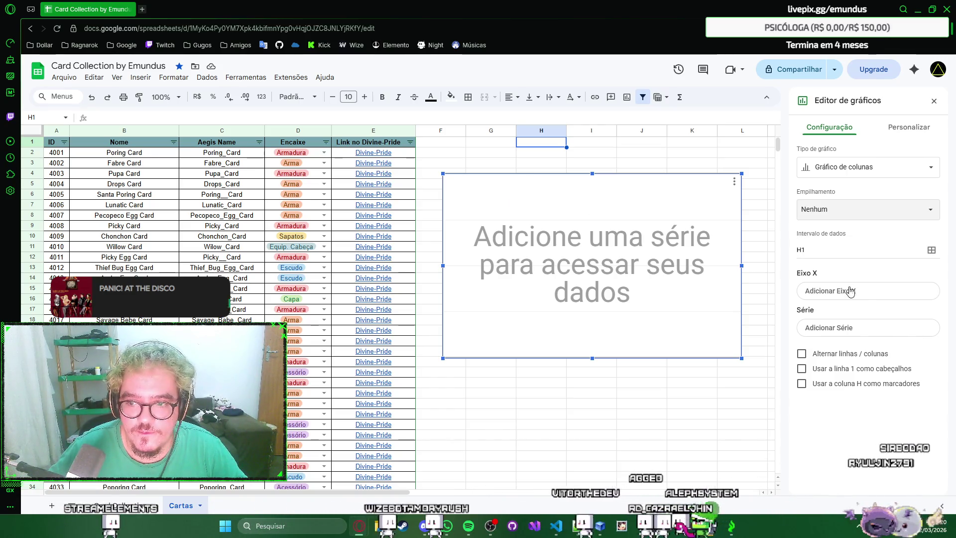
{"action": "left_click", "coordinate": [869, 294]}
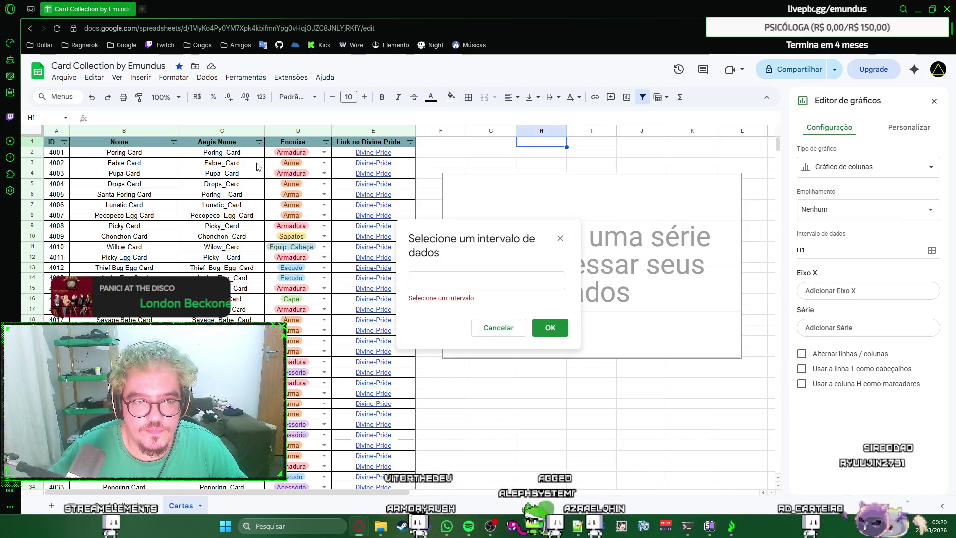
Step: Set the X-axis to cell D2 of Encaixe and try the Agregar option
{"action": "left_click", "coordinate": [275, 156]}
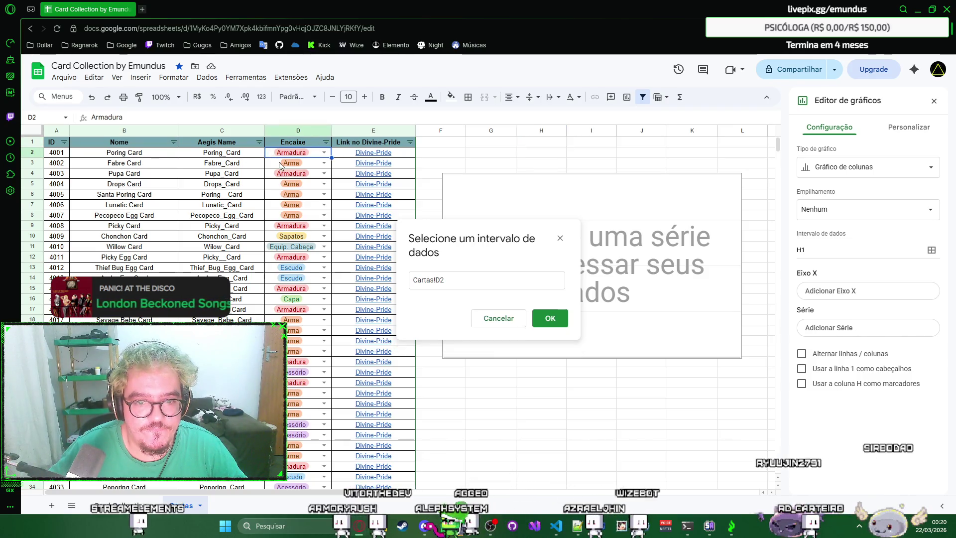
{"action": "left_click", "coordinate": [550, 317]}
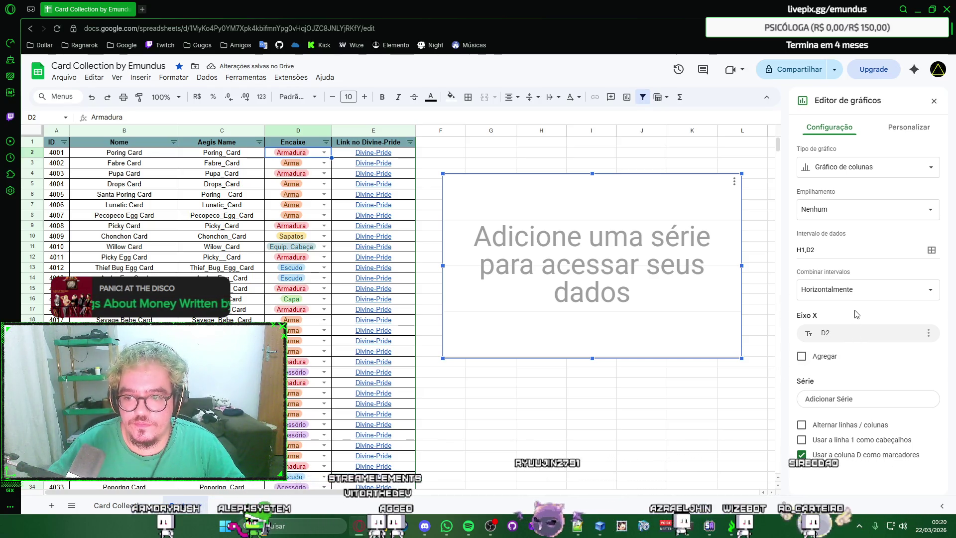
{"action": "left_click", "coordinate": [802, 356]}
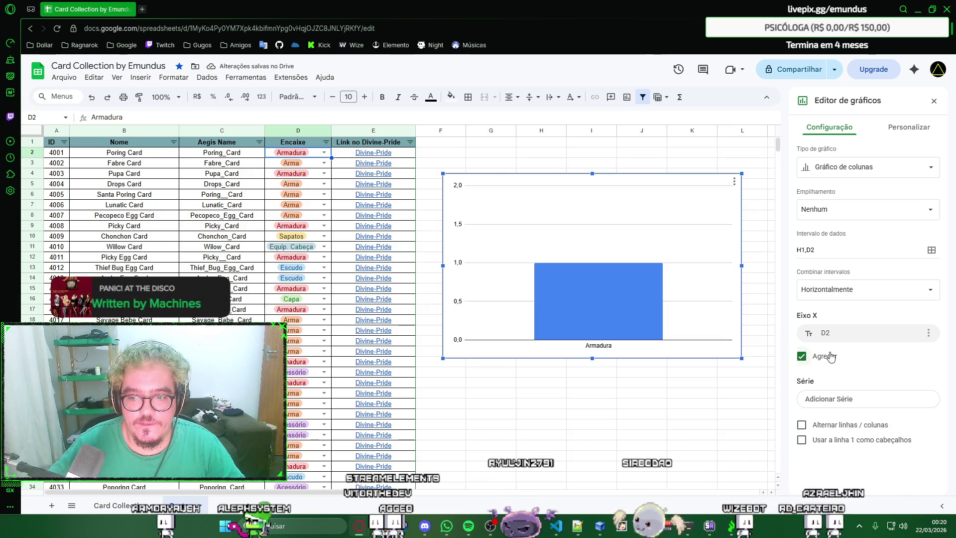
{"action": "left_click", "coordinate": [829, 356]}
Step: Change the X-axis range to Cartas!D2:D1080
{"action": "left_click", "coordinate": [872, 334]}
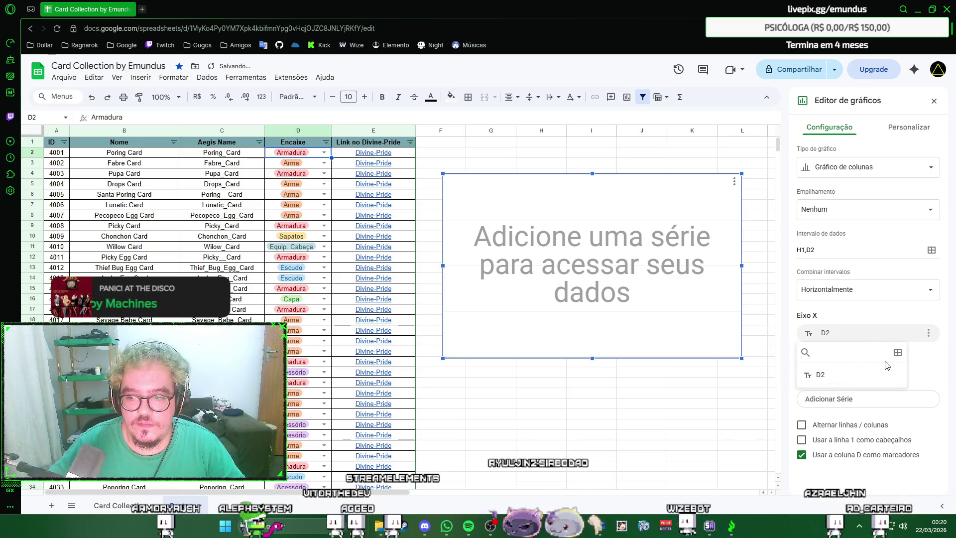
{"action": "left_click", "coordinate": [897, 352]}
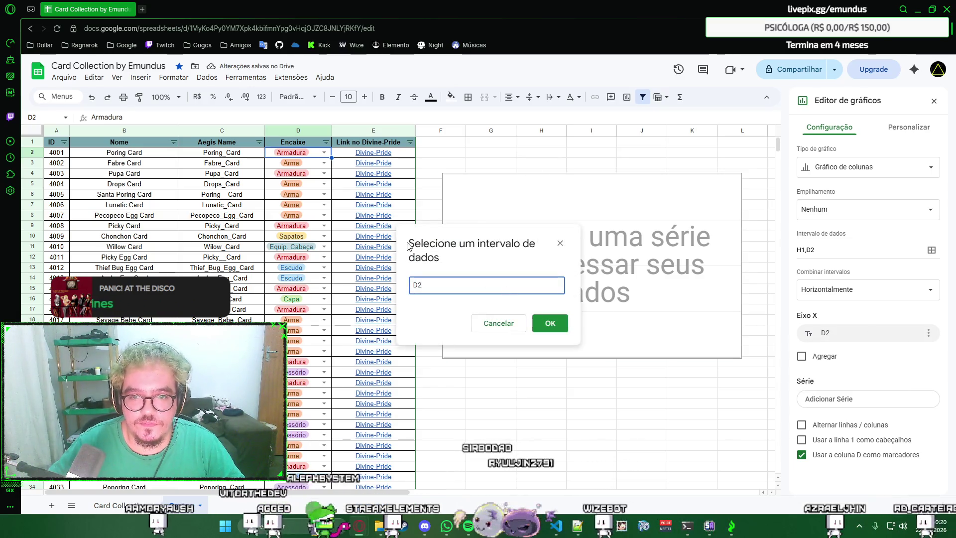
{"action": "left_click", "coordinate": [318, 155]}
{"action": "mouse_move", "coordinate": [777, 144]}
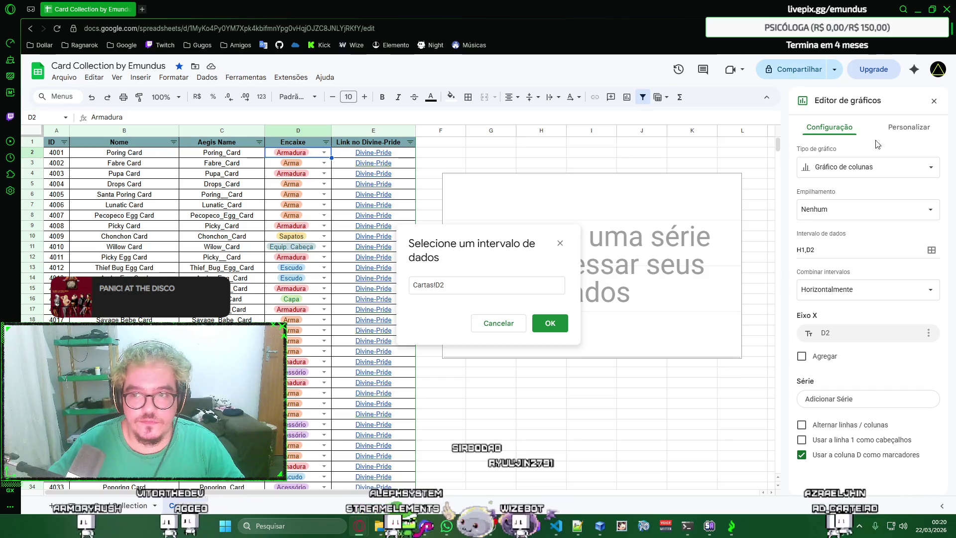
{"action": "left_click_drag", "start_coordinate": [778, 149], "coordinate": [777, 465]}
{"action": "left_click", "coordinate": [319, 459], "text": "shift"}
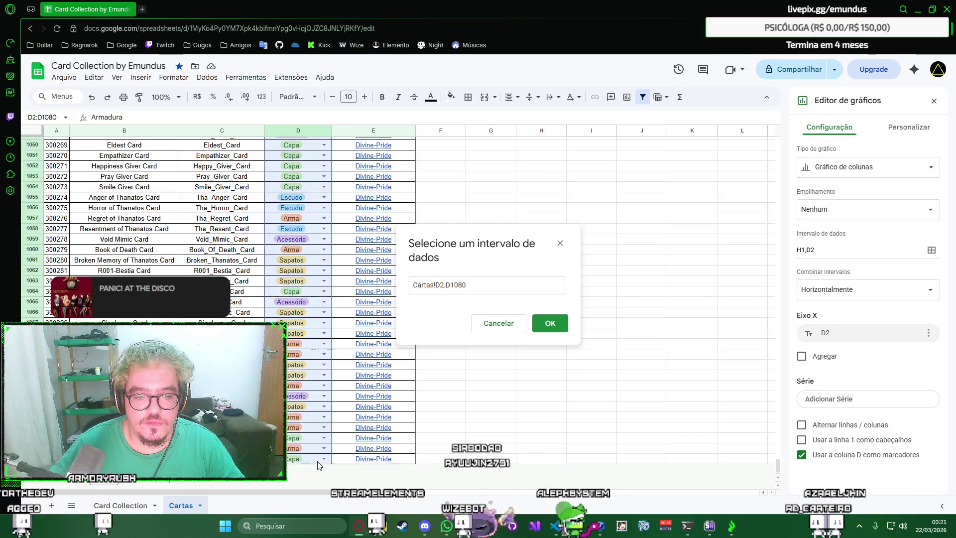
{"action": "left_click", "coordinate": [556, 323]}
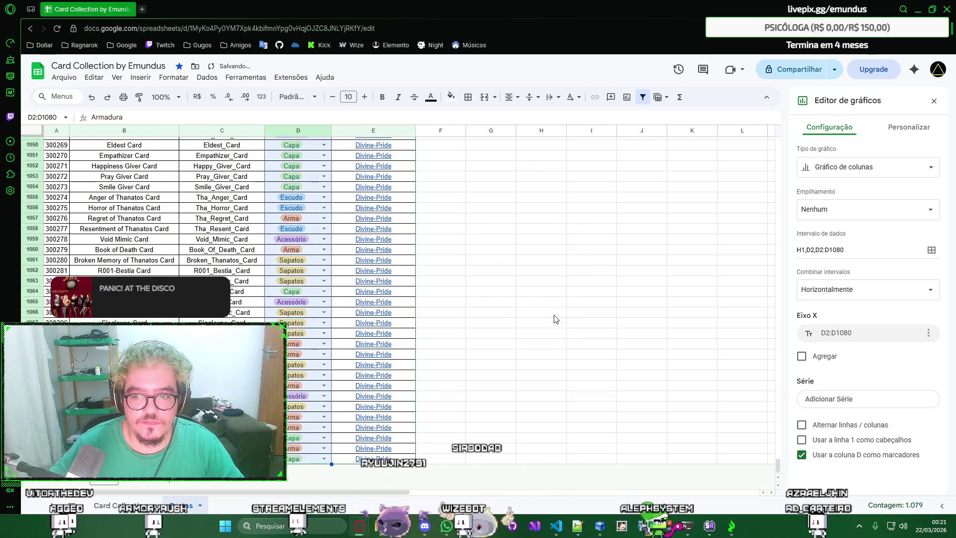
{"action": "left_click_drag", "start_coordinate": [776, 459], "coordinate": [776, 142]}
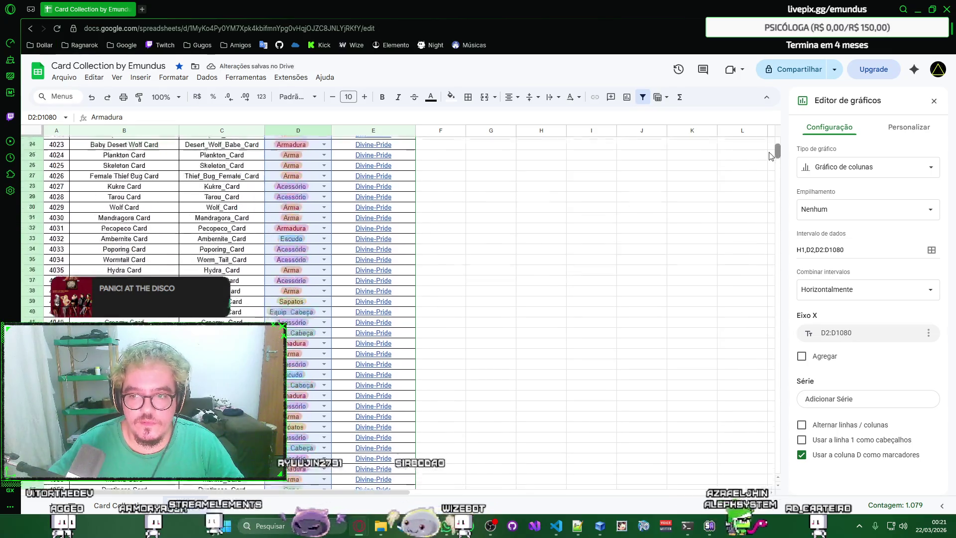
Step: Aggregate the Encaixe types so the chart counts cards per type
{"action": "left_click", "coordinate": [655, 164]}
{"action": "left_click", "coordinate": [613, 225]}
{"action": "double_click", "coordinate": [613, 225]}
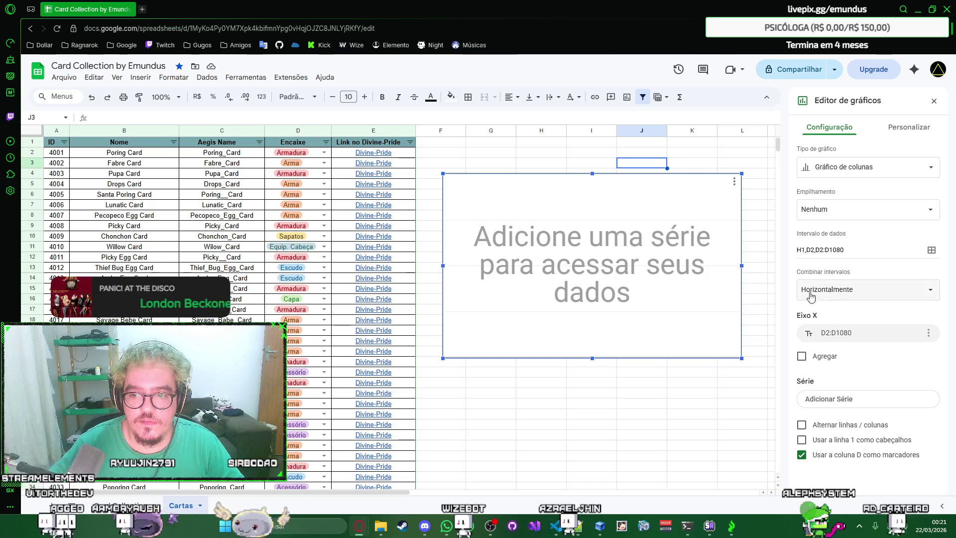
{"action": "left_click", "coordinate": [811, 359]}
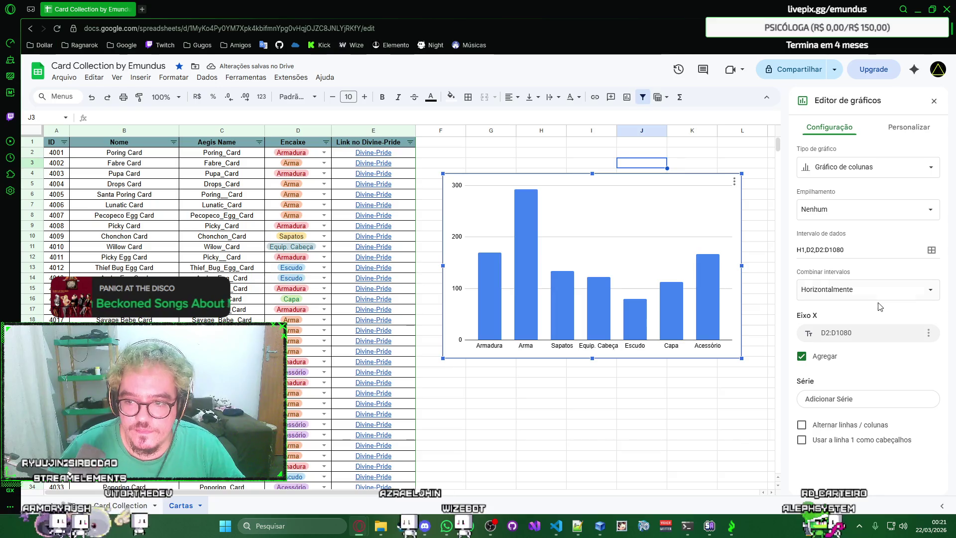
Step: Test combining ranges vertically, row/column swap and row-1 headers, keeping Horizontalmente and the rest off
{"action": "left_click", "coordinate": [867, 273]}
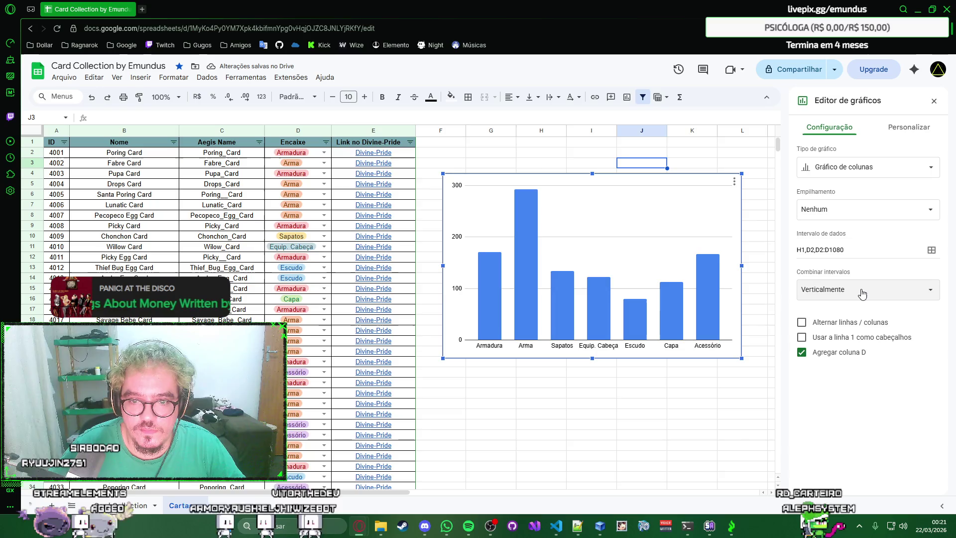
{"action": "left_click", "coordinate": [864, 304]}
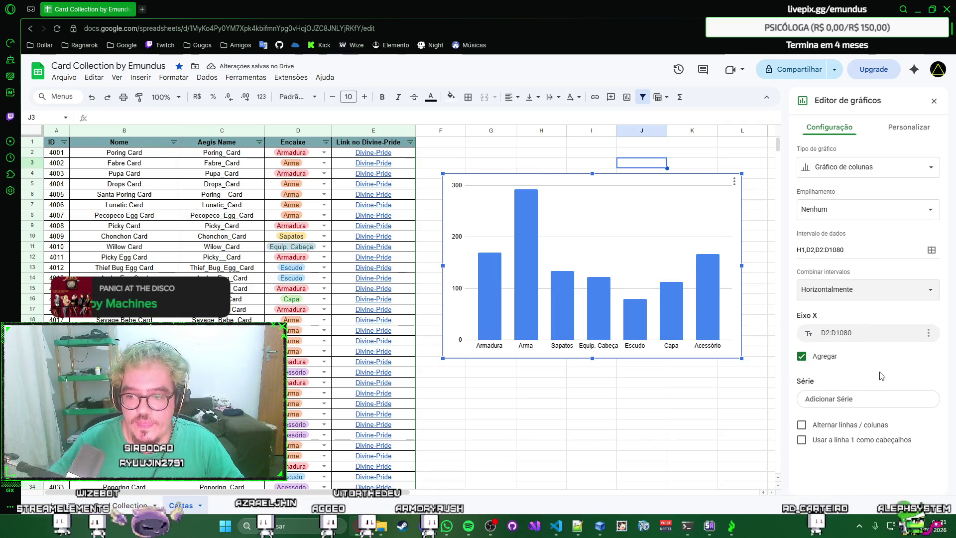
{"action": "left_click", "coordinate": [802, 424]}
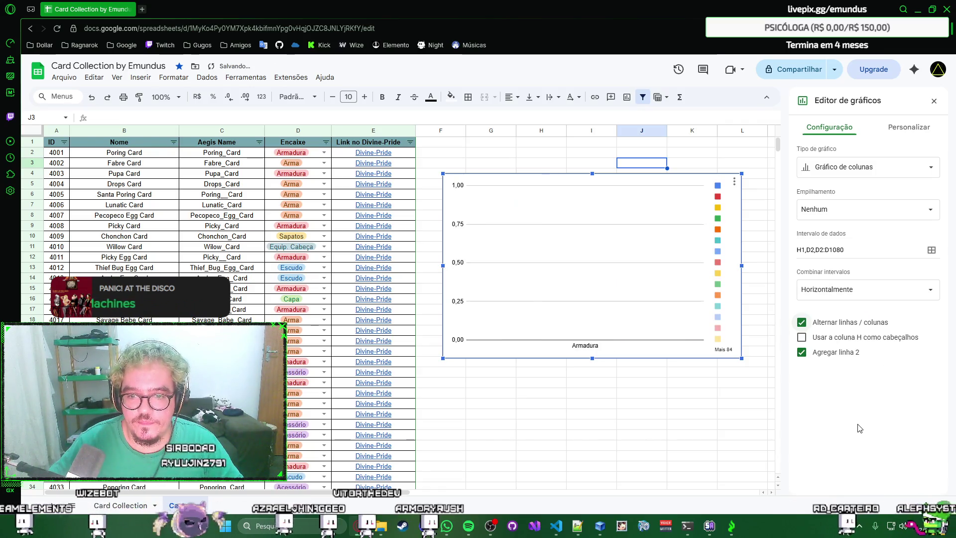
{"action": "left_click", "coordinate": [854, 332]}
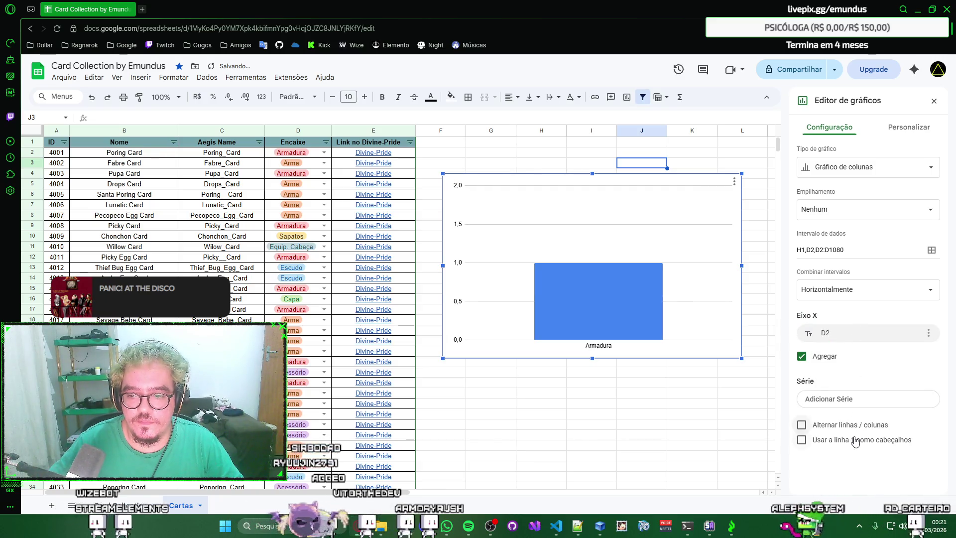
{"action": "left_click", "coordinate": [857, 442]}
{"action": "left_click", "coordinate": [857, 441]}
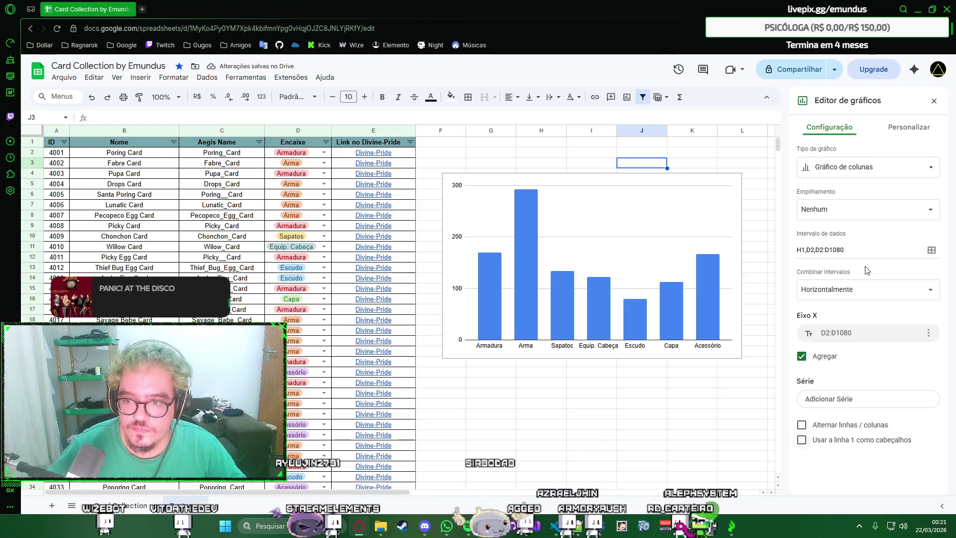
Step: Review the chart's data ranges and leave them unchanged
{"action": "left_click", "coordinate": [866, 253]}
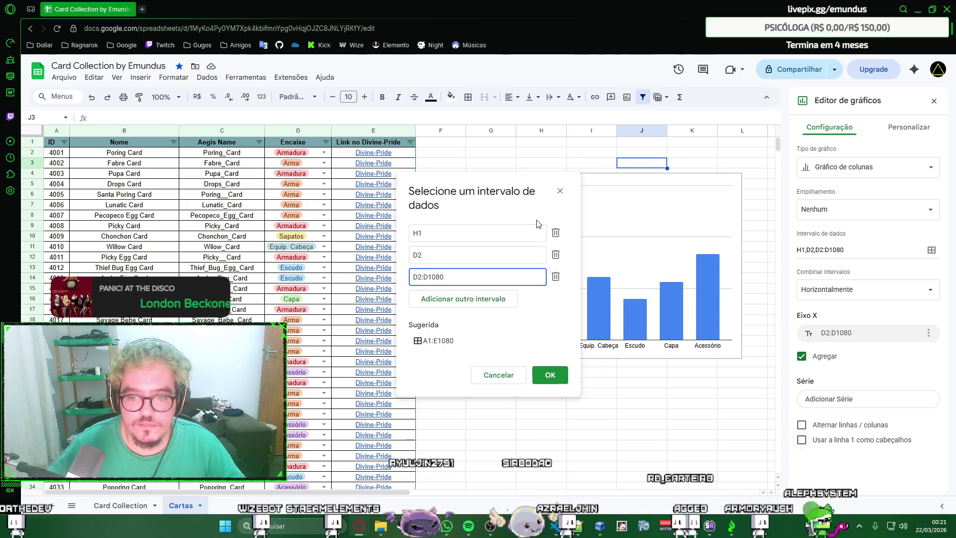
{"action": "left_click", "coordinate": [562, 193]}
{"action": "left_click", "coordinate": [572, 206]}
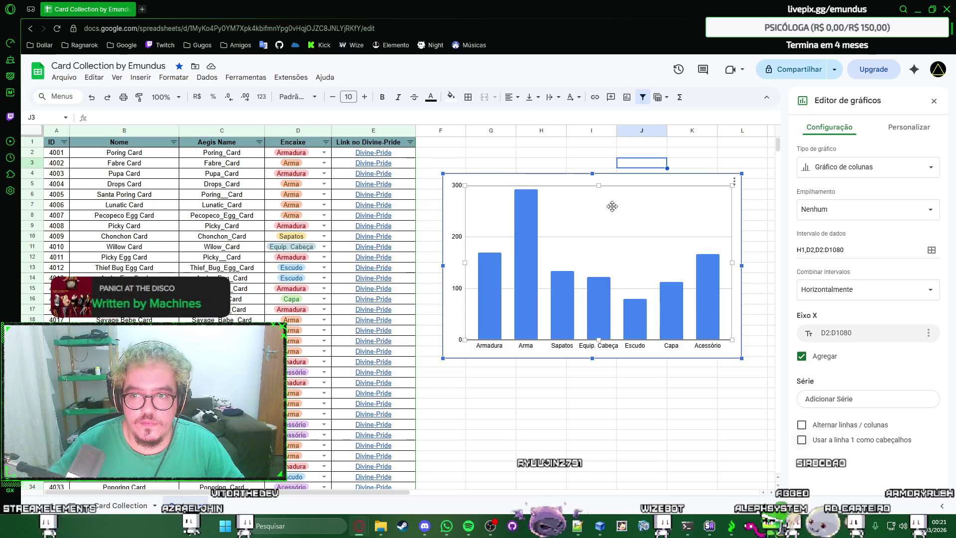
Step: Try standard and 100% Empilhamento, then set stacking back to Nenhum
{"action": "left_click", "coordinate": [853, 208]}
{"action": "left_click", "coordinate": [843, 224]}
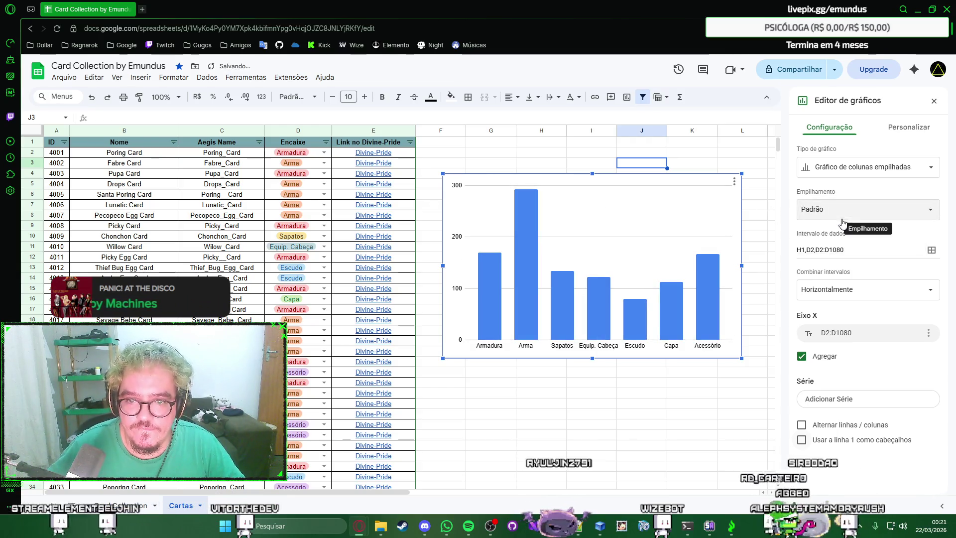
{"action": "left_click", "coordinate": [849, 223]}
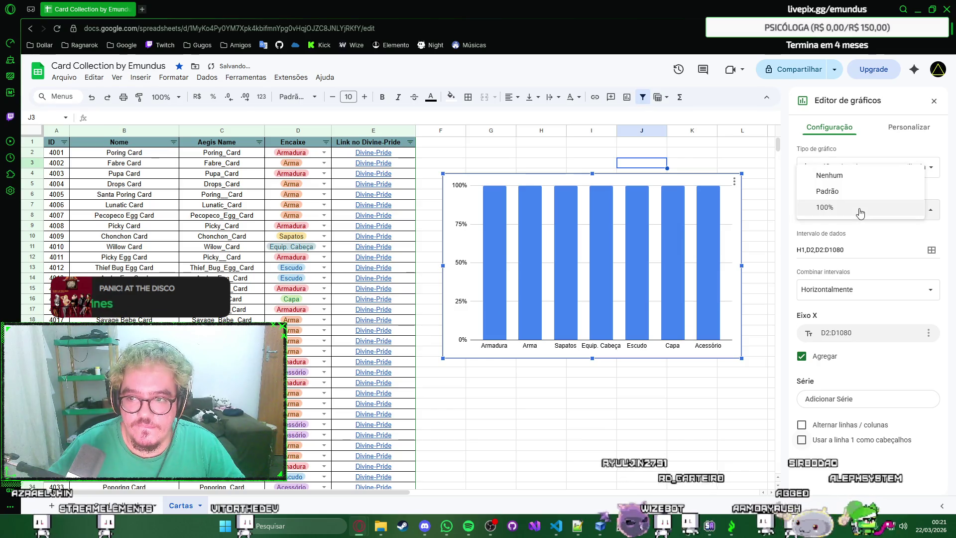
{"action": "left_click", "coordinate": [846, 192]}
{"action": "left_click", "coordinate": [849, 209]}
{"action": "left_click", "coordinate": [842, 192]}
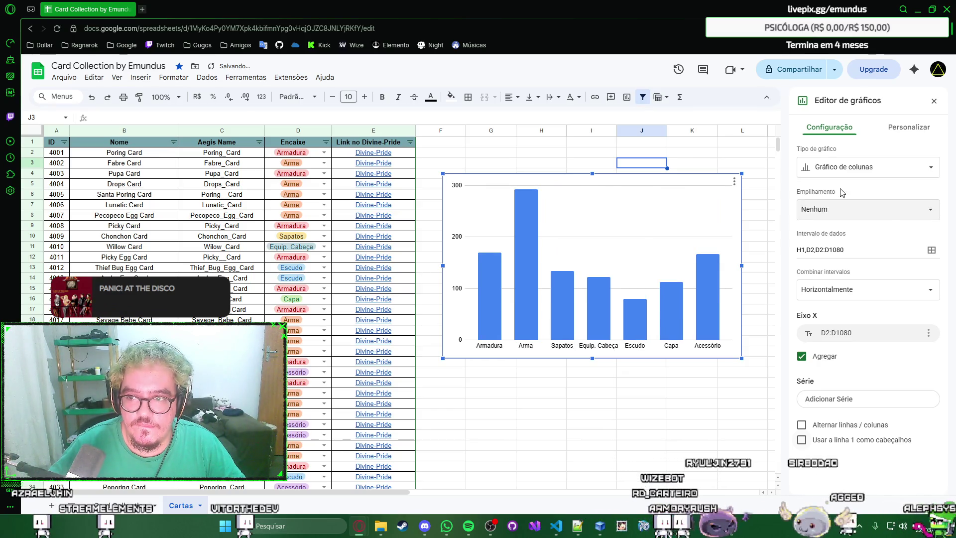
{"action": "left_click", "coordinate": [903, 169]}
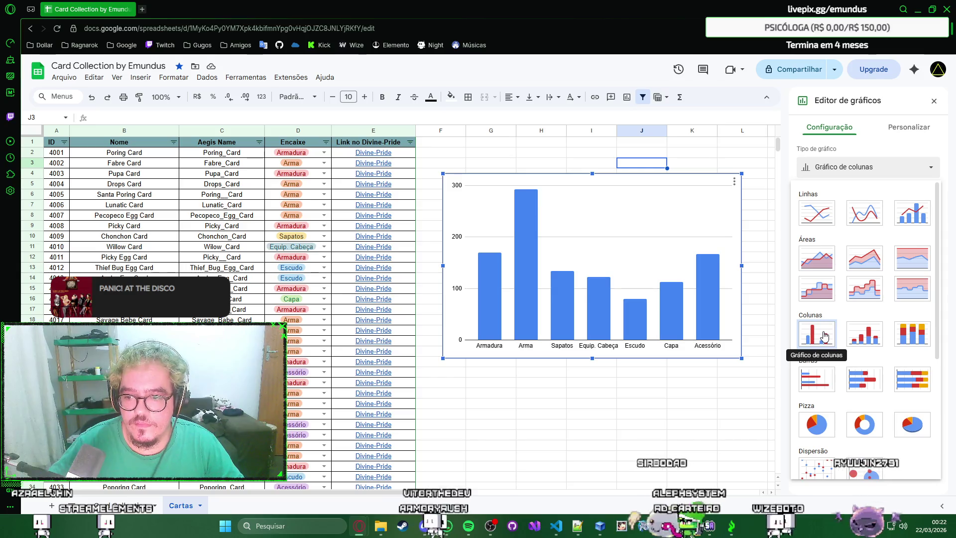
{"action": "scroll", "coordinate": [829, 329], "scroll_direction": "down", "scroll_amount": 3}
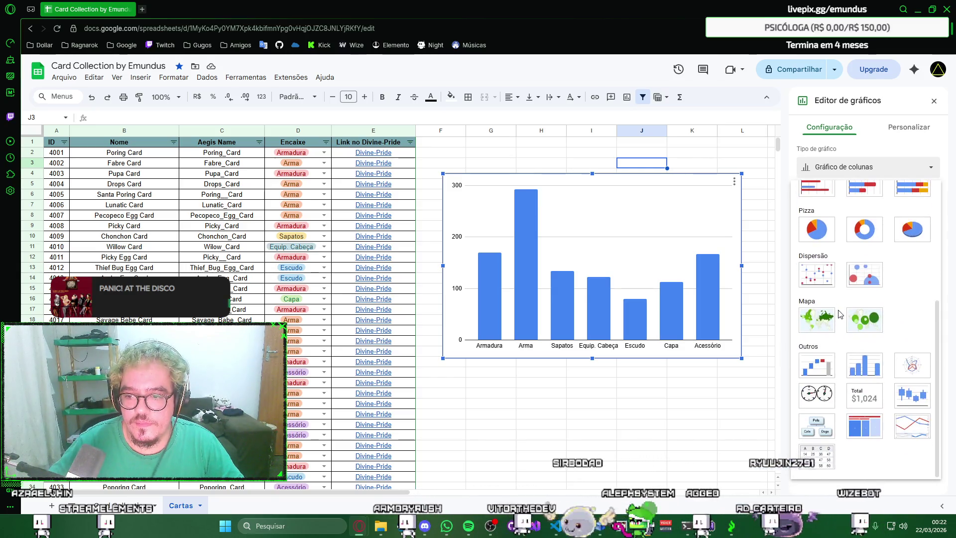
{"action": "scroll", "coordinate": [839, 314], "scroll_direction": "up", "scroll_amount": 1}
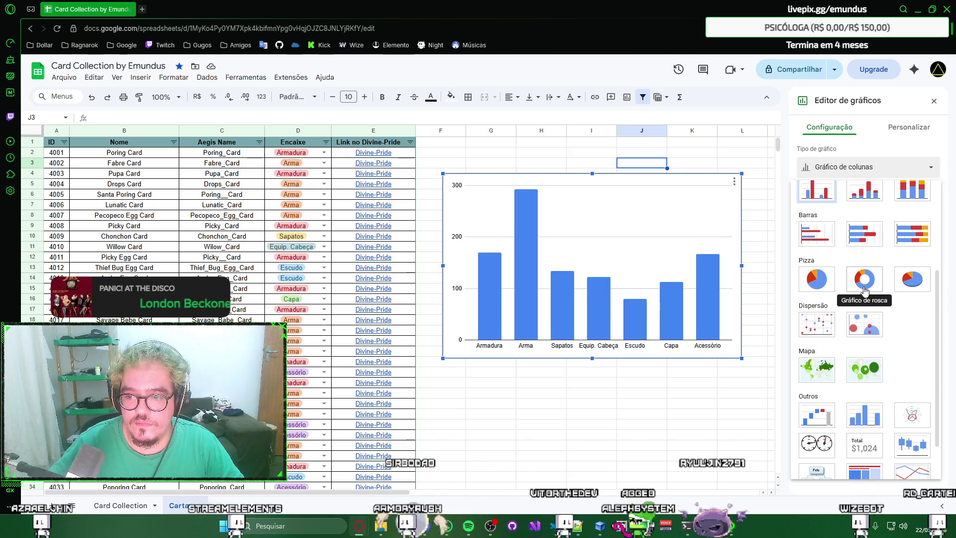
Step: Switch the chart to Gráfico de pizza and dismiss the Adicionar Valor range prompt
{"action": "left_click", "coordinate": [818, 288]}
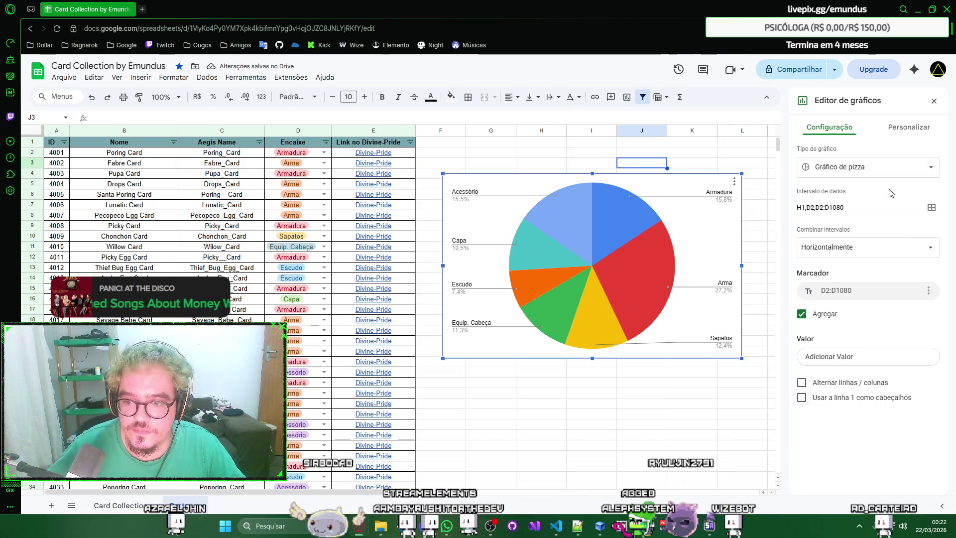
{"action": "left_click", "coordinate": [848, 361]}
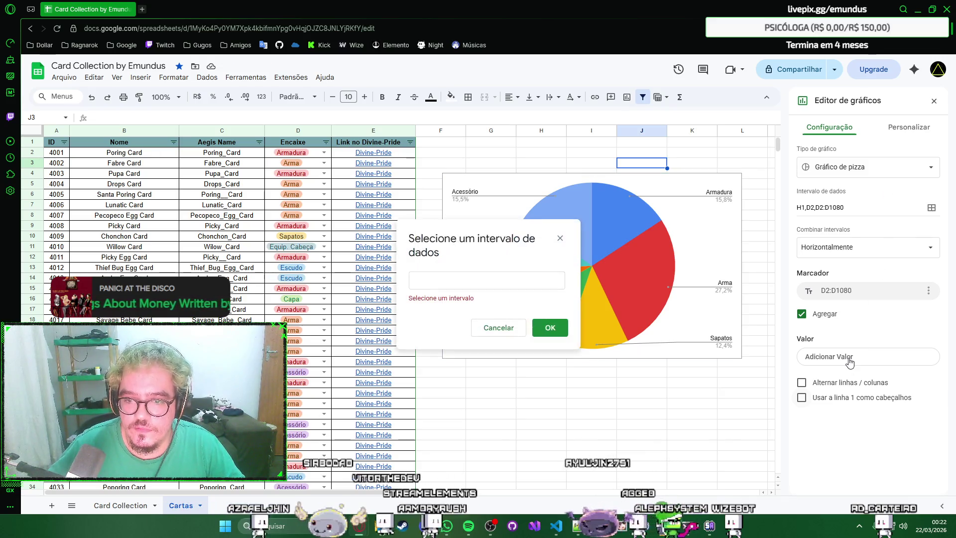
{"action": "key", "text": "Escape"}
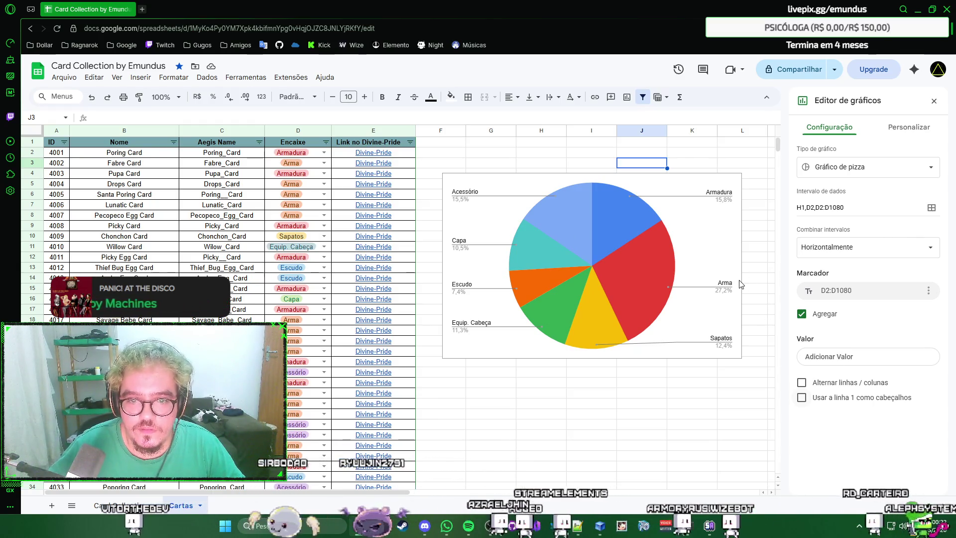
Step: Move the pie chart slightly higher and expand its style settings under Personalizar
{"action": "left_click", "coordinate": [759, 216]}
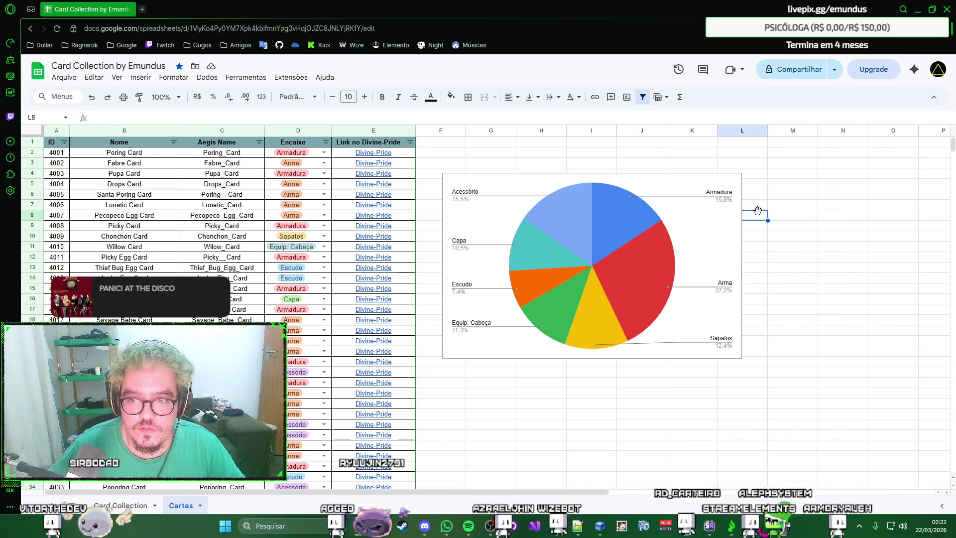
{"action": "left_click", "coordinate": [573, 195]}
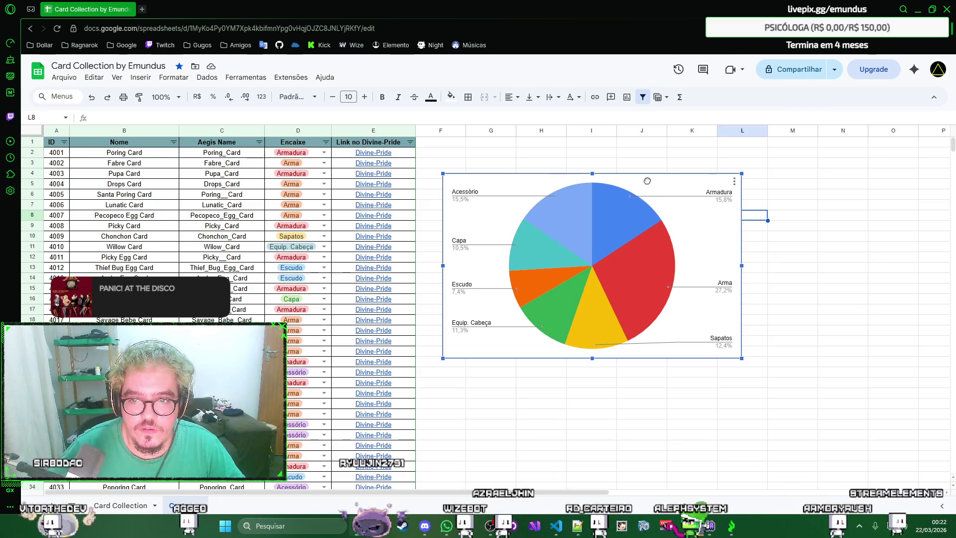
{"action": "left_click_drag", "start_coordinate": [648, 186], "coordinate": [642, 160]}
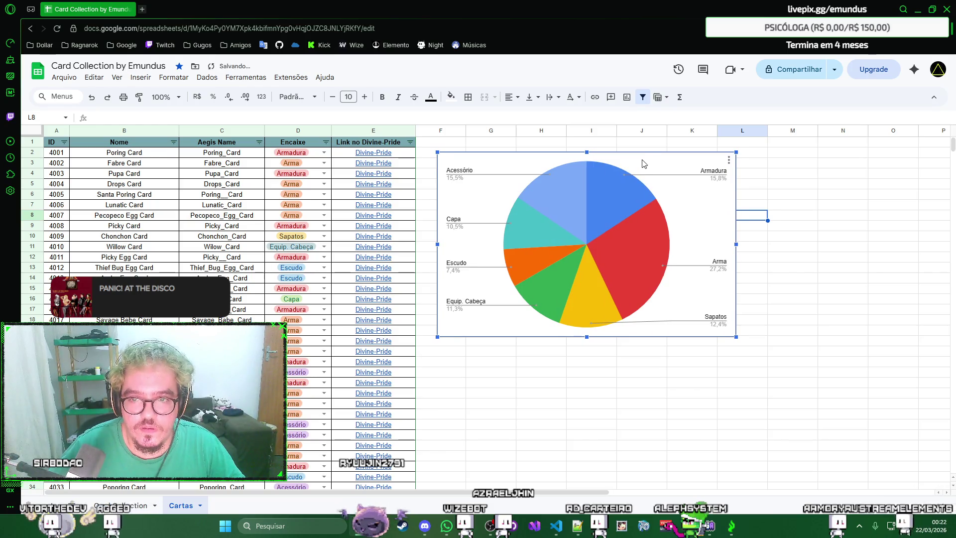
{"action": "double_click", "coordinate": [642, 163]}
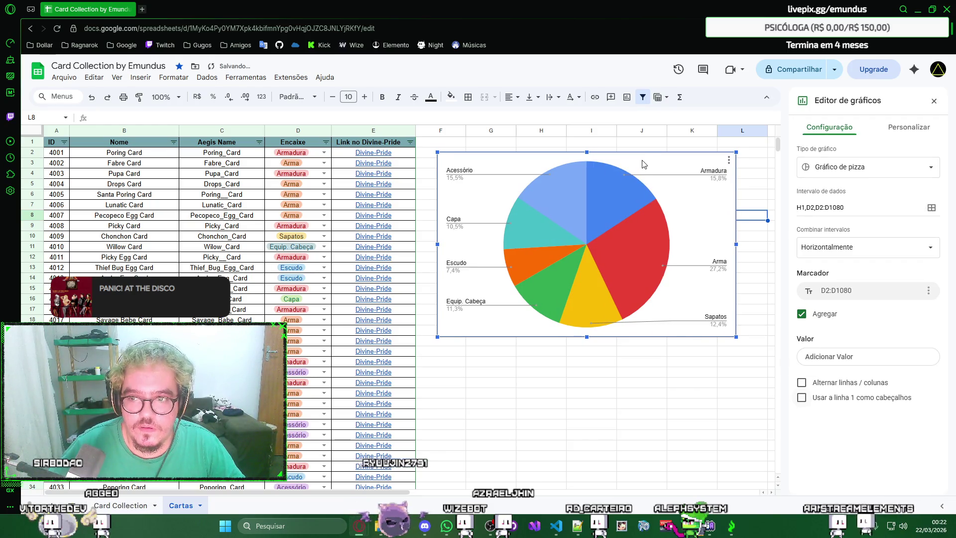
{"action": "left_click", "coordinate": [905, 133]}
{"action": "left_click", "coordinate": [842, 152]}
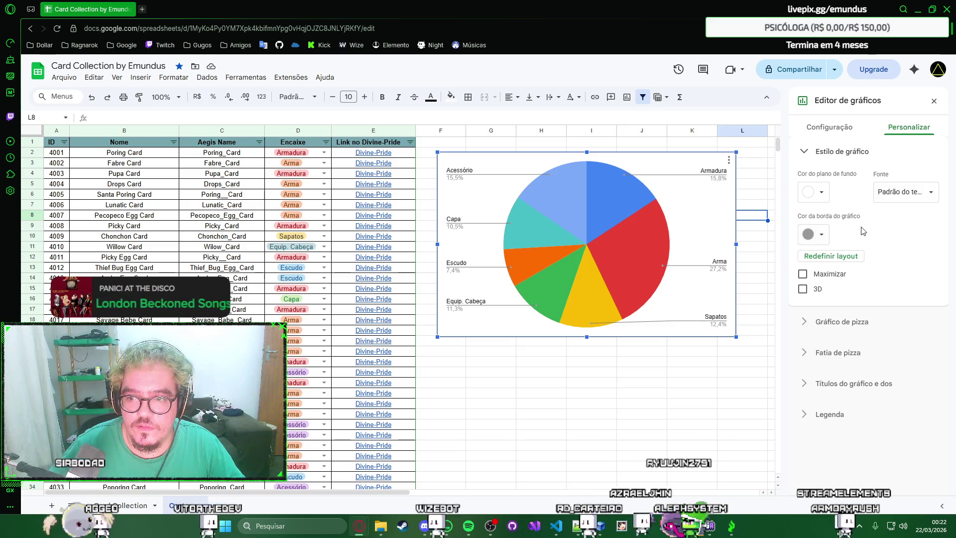
Step: Reopen the chart editor on the Personalizar tab
{"action": "left_click", "coordinate": [749, 200]}
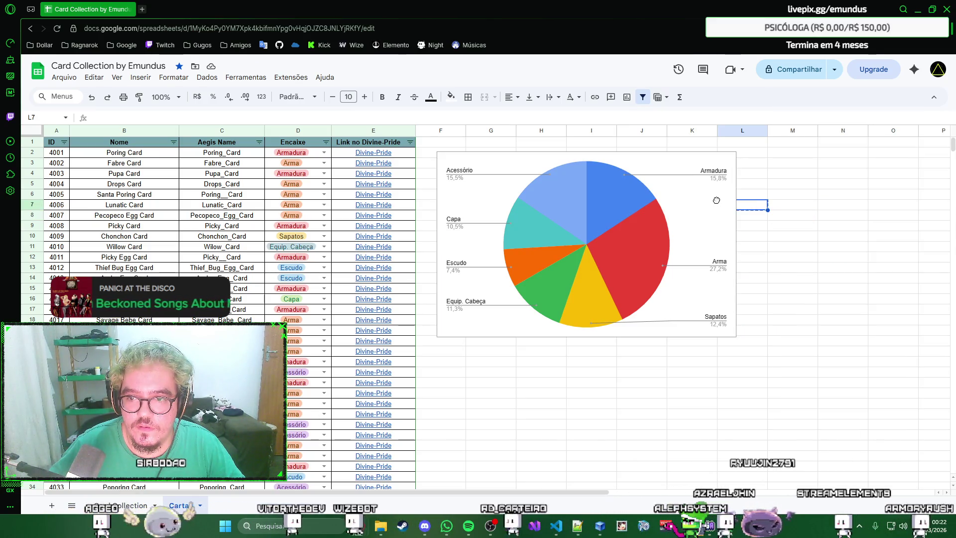
{"action": "double_click", "coordinate": [675, 199]}
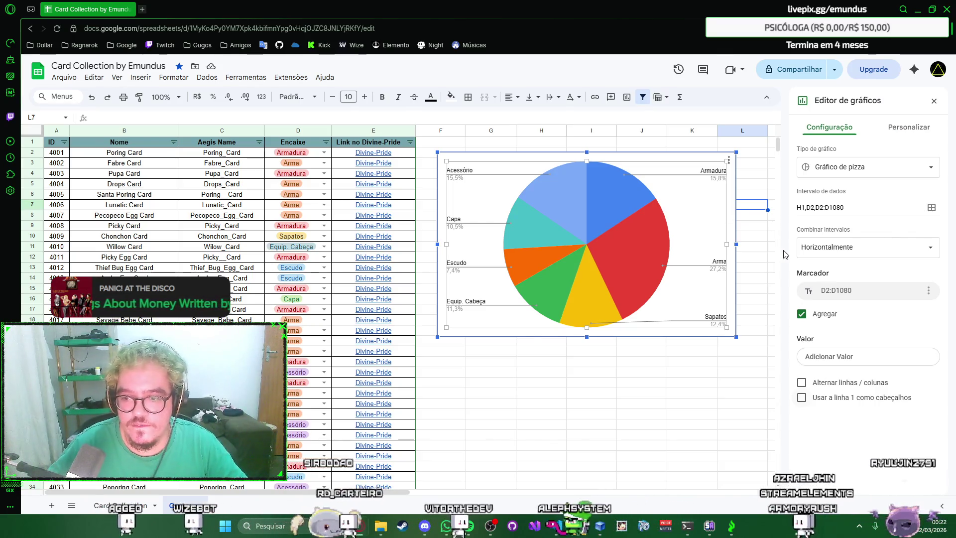
{"action": "left_click", "coordinate": [904, 127]}
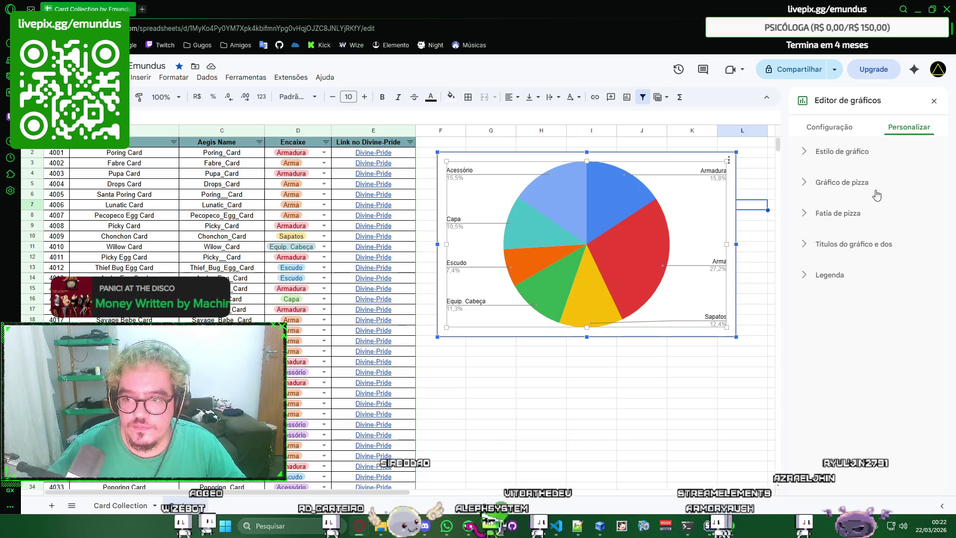
Step: Replace the chart title with 'Cartas iRO' and make it bold
{"action": "left_click", "coordinate": [860, 247]}
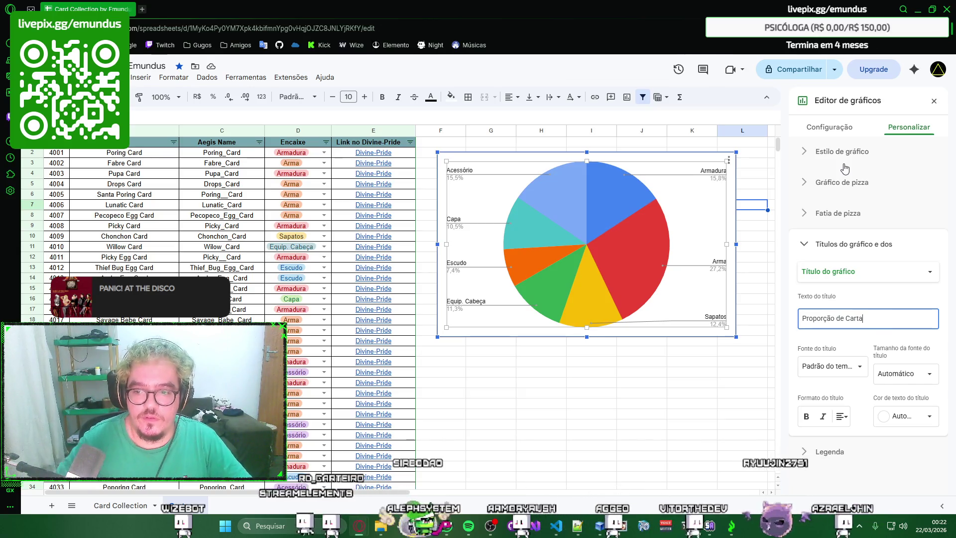
{"action": "type", "text": "s"}
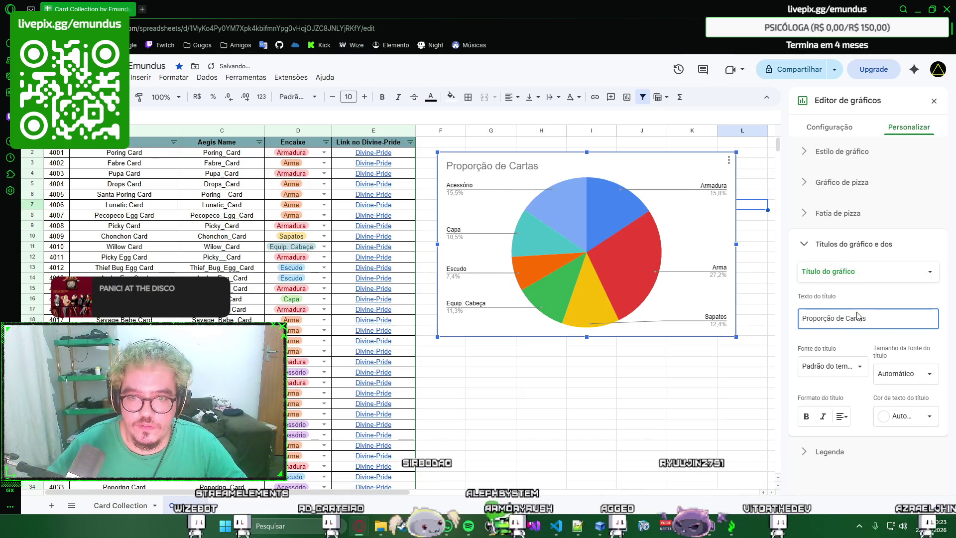
{"action": "key", "text": "ctrl+a"}
{"action": "type", "text": "Cartas"}
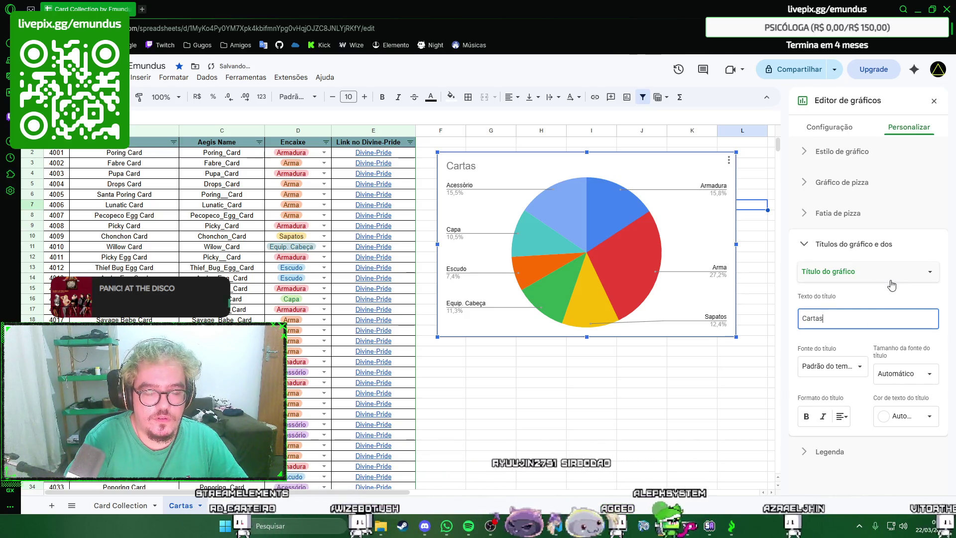
{"action": "type", "text": " no"}
{"action": "type", "text": "arok (IRO)"}
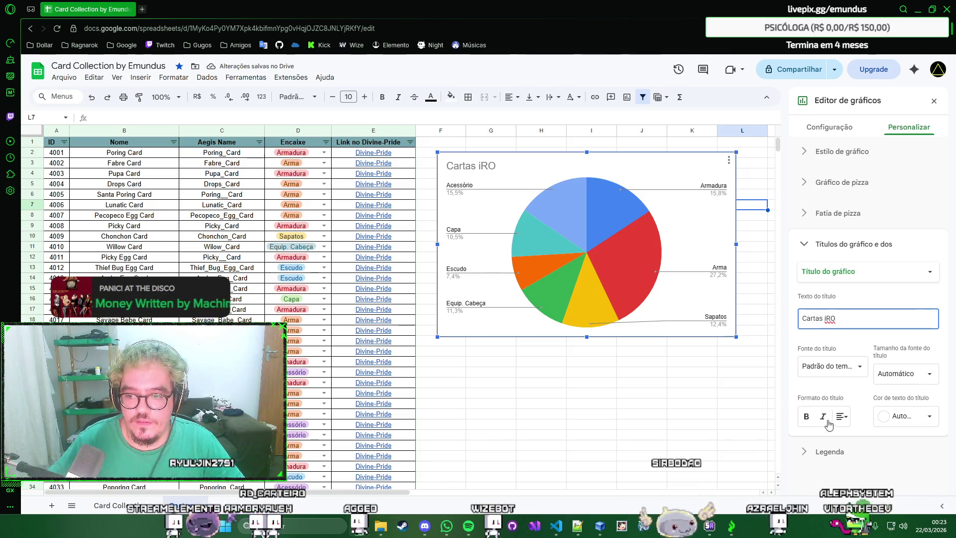
{"action": "left_click", "coordinate": [806, 416]}
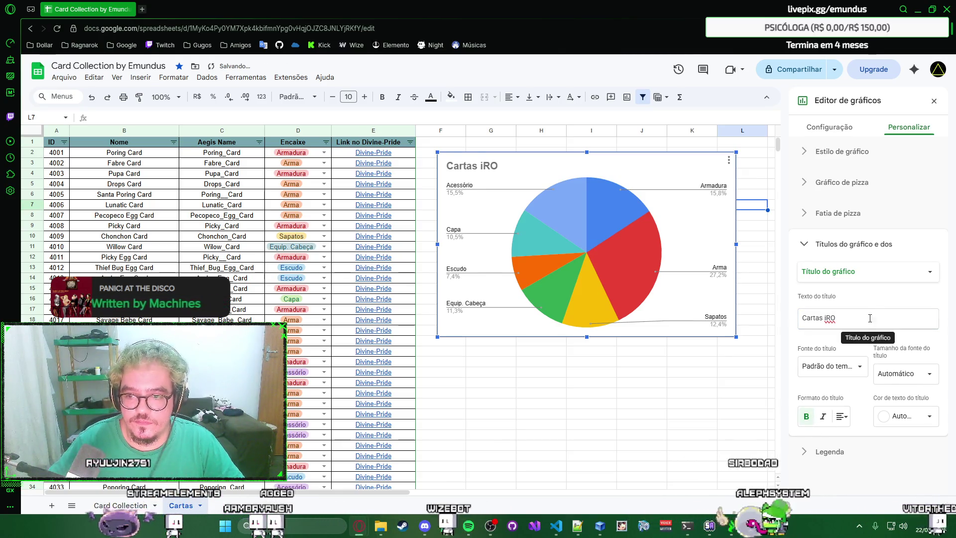
Step: Set the title text colour to black after trying bright green
{"action": "left_click", "coordinate": [906, 416]}
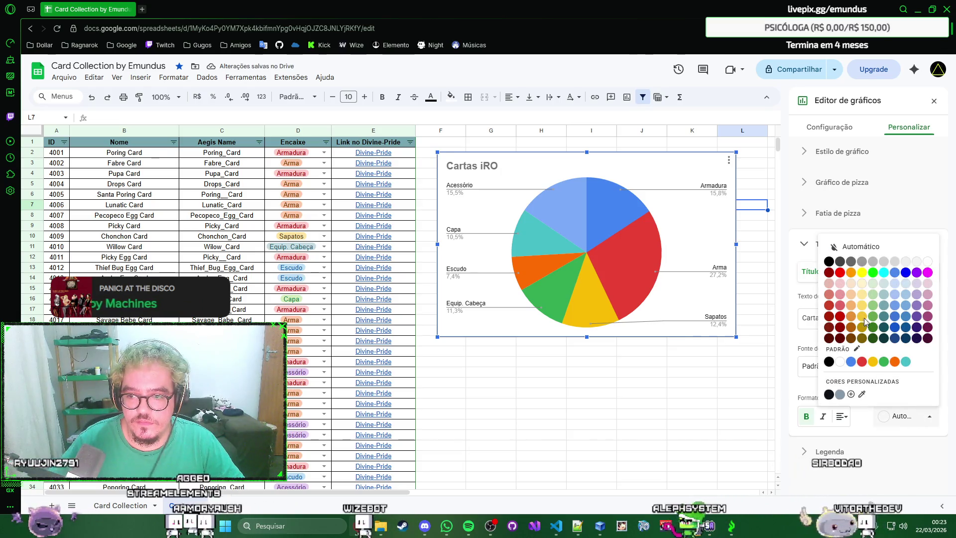
{"action": "left_click", "coordinate": [872, 272]}
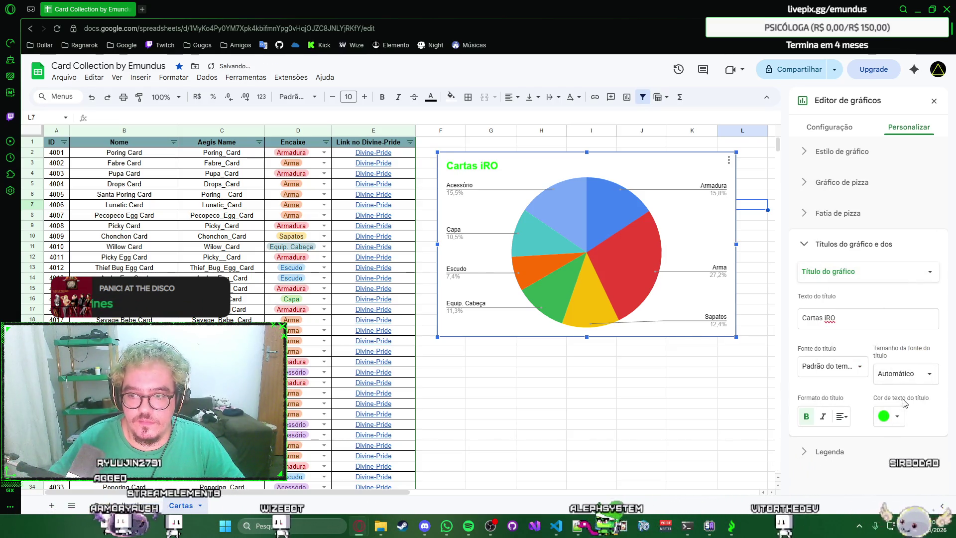
{"action": "left_click", "coordinate": [890, 416]}
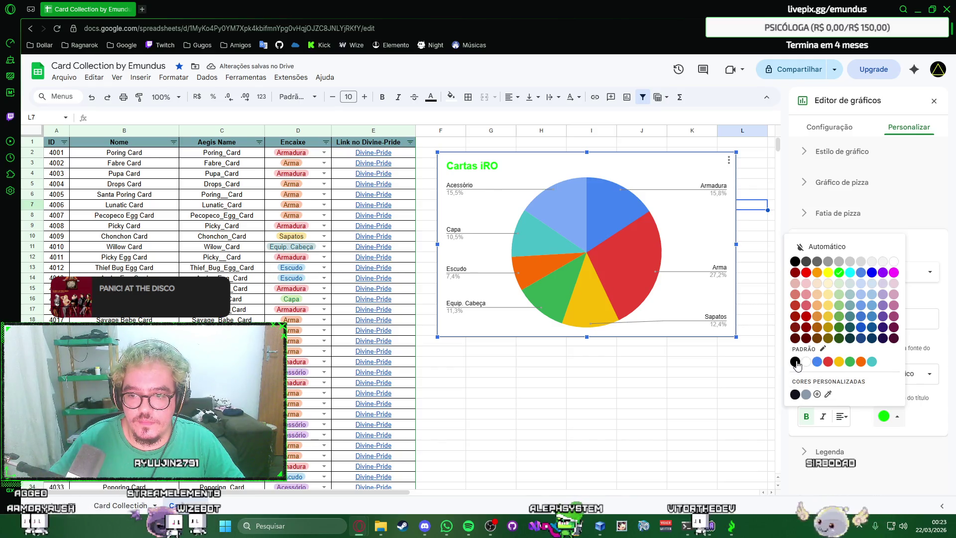
{"action": "left_click", "coordinate": [795, 363]}
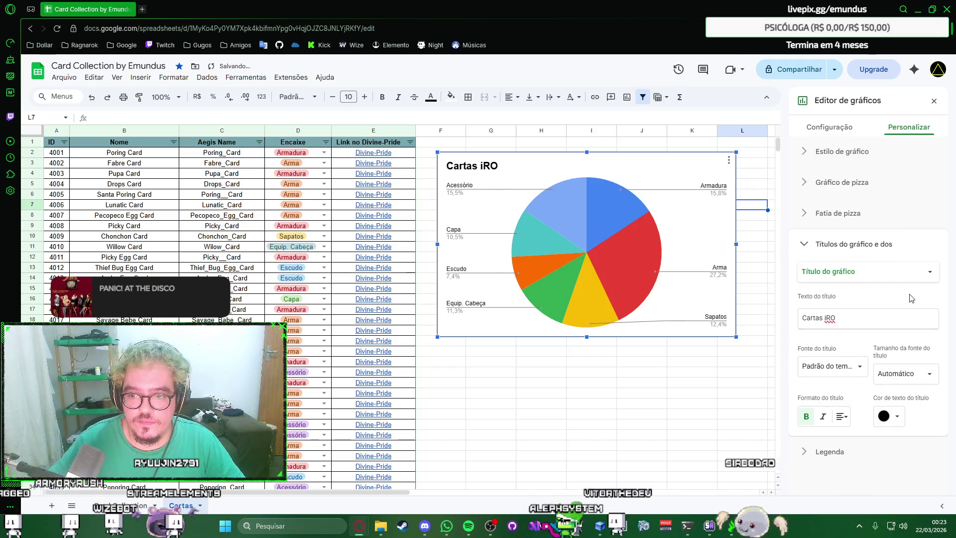
{"action": "left_click", "coordinate": [893, 249]}
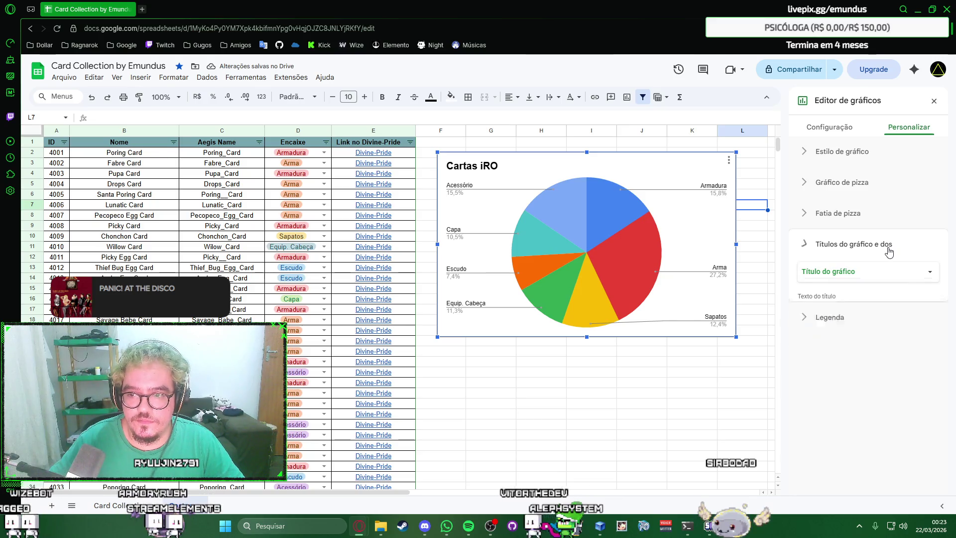
Step: Choose Legenda do gráfico as the title to edit
{"action": "left_click", "coordinate": [891, 250]}
{"action": "left_click", "coordinate": [890, 272]}
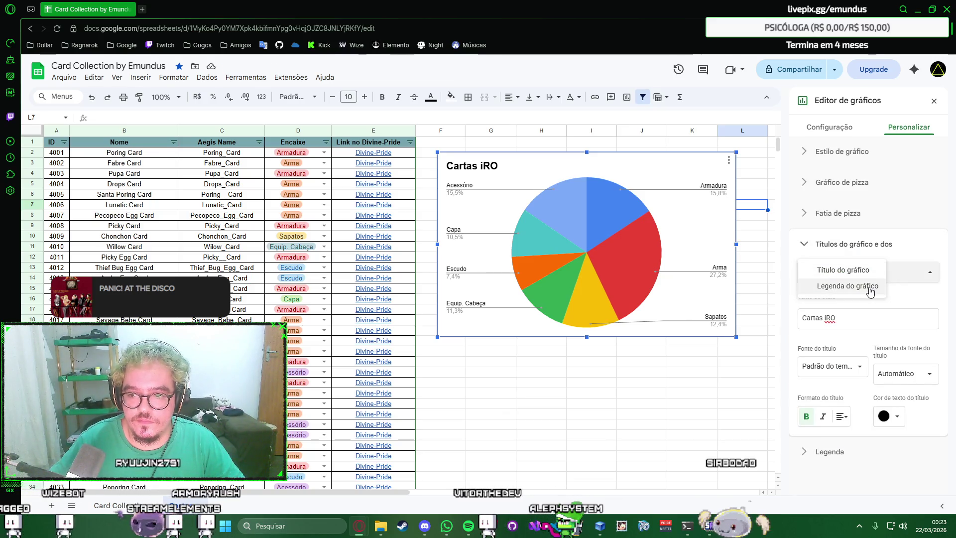
{"action": "left_click", "coordinate": [870, 286]}
{"action": "left_click", "coordinate": [849, 320]}
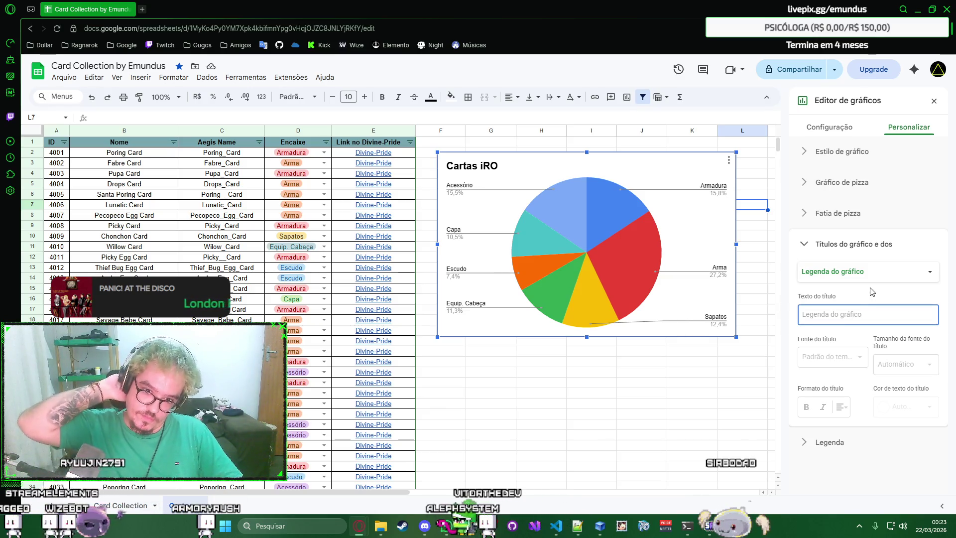
{"action": "type", "text": "aaaaaaaaaaa"}
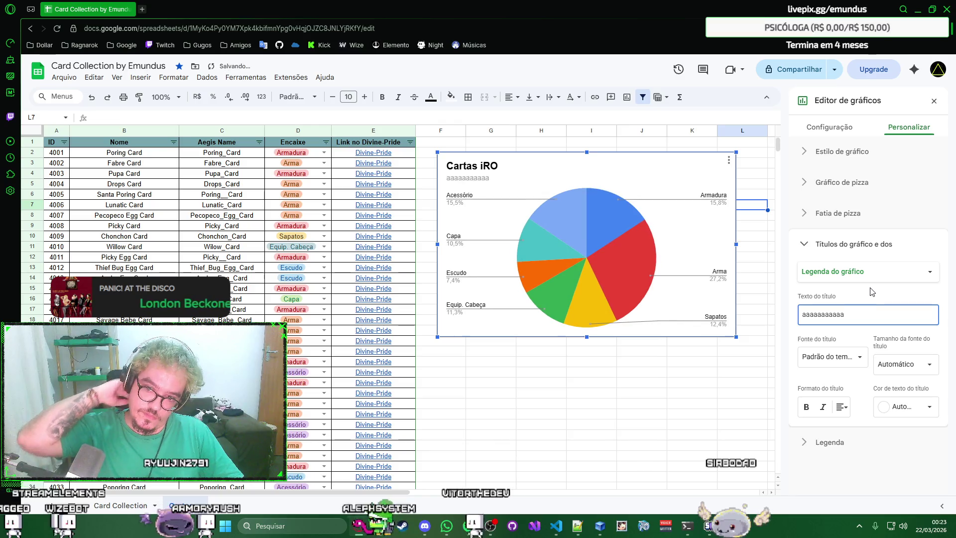
Step: Enter the subtitle 'Proporção das cartas' and confirm it
{"action": "key", "text": "ctrl+a"}
{"action": "key", "text": "BackSpace"}
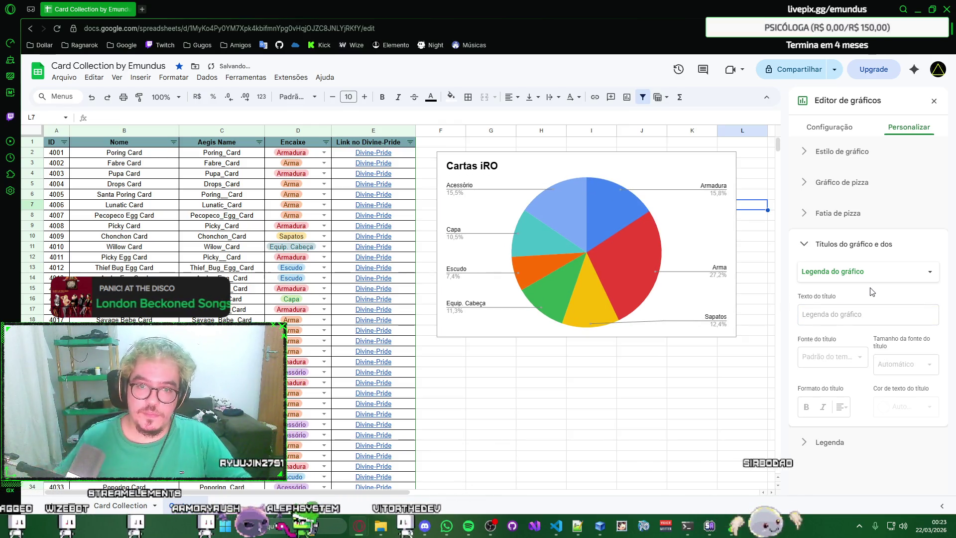
{"action": "left_click", "coordinate": [877, 318]}
{"action": "type", "text": "pro"}
{"action": "key", "text": "BackSpace"}
{"action": "key", "text": "BackSpace"}
{"action": "key", "text": "BackSpace"}
{"action": "type", "text": "Proporç"}
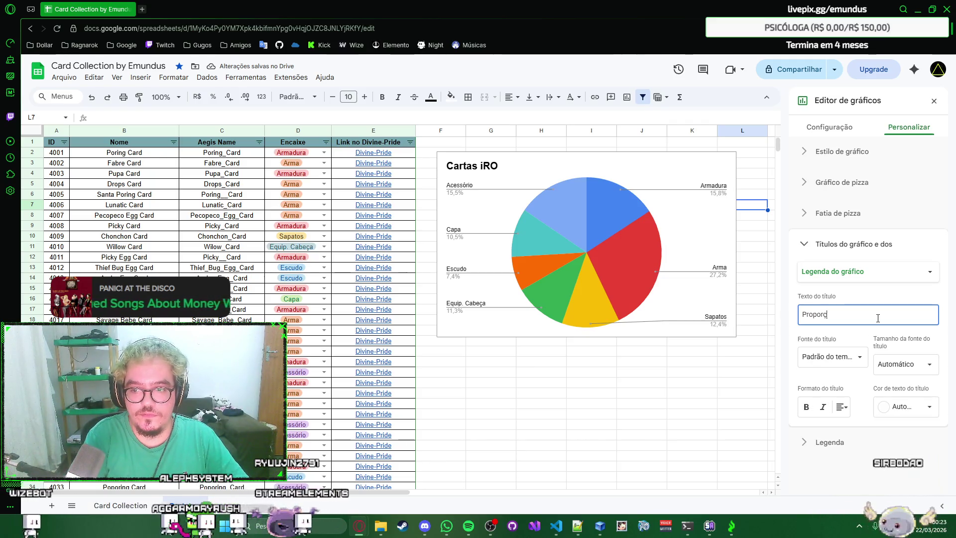
{"action": "type", "text": "ão das cartas"}
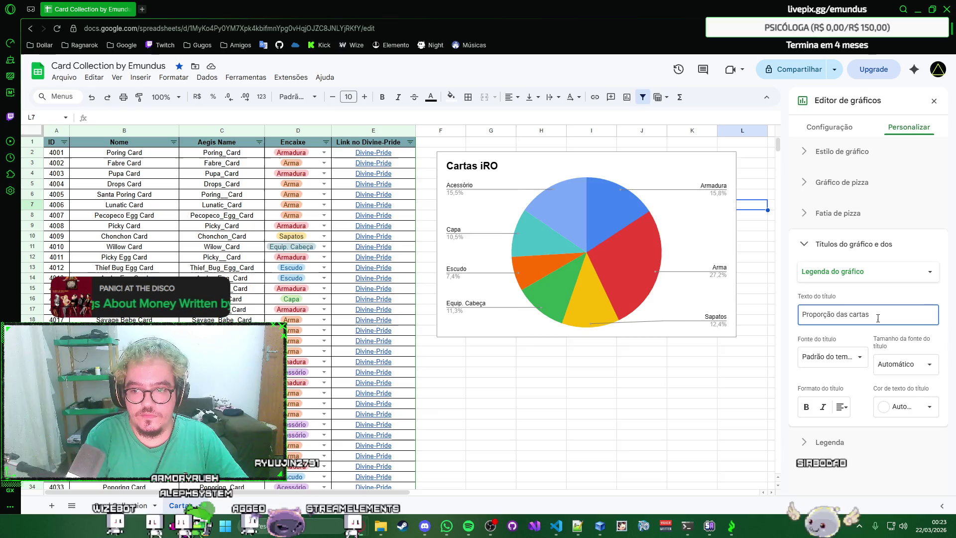
{"action": "key", "text": "Return"}
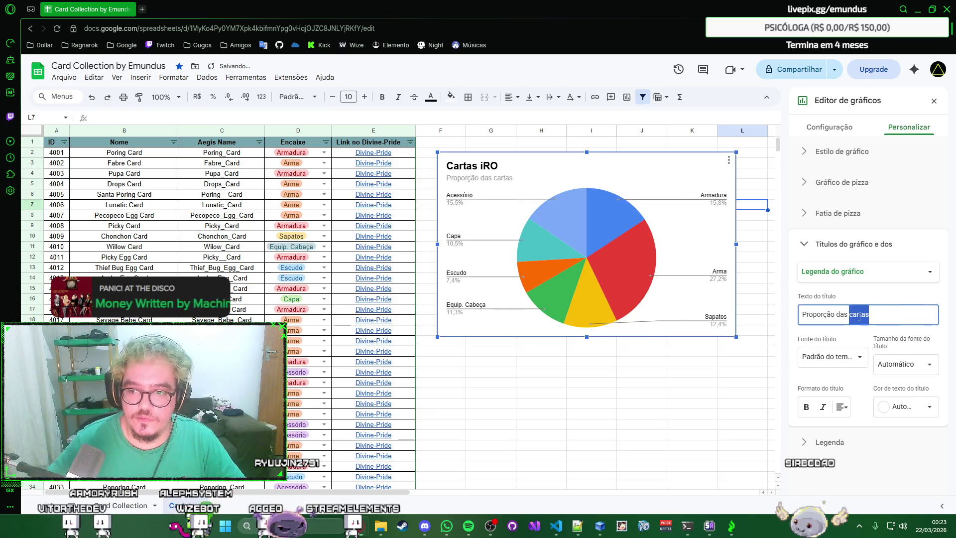